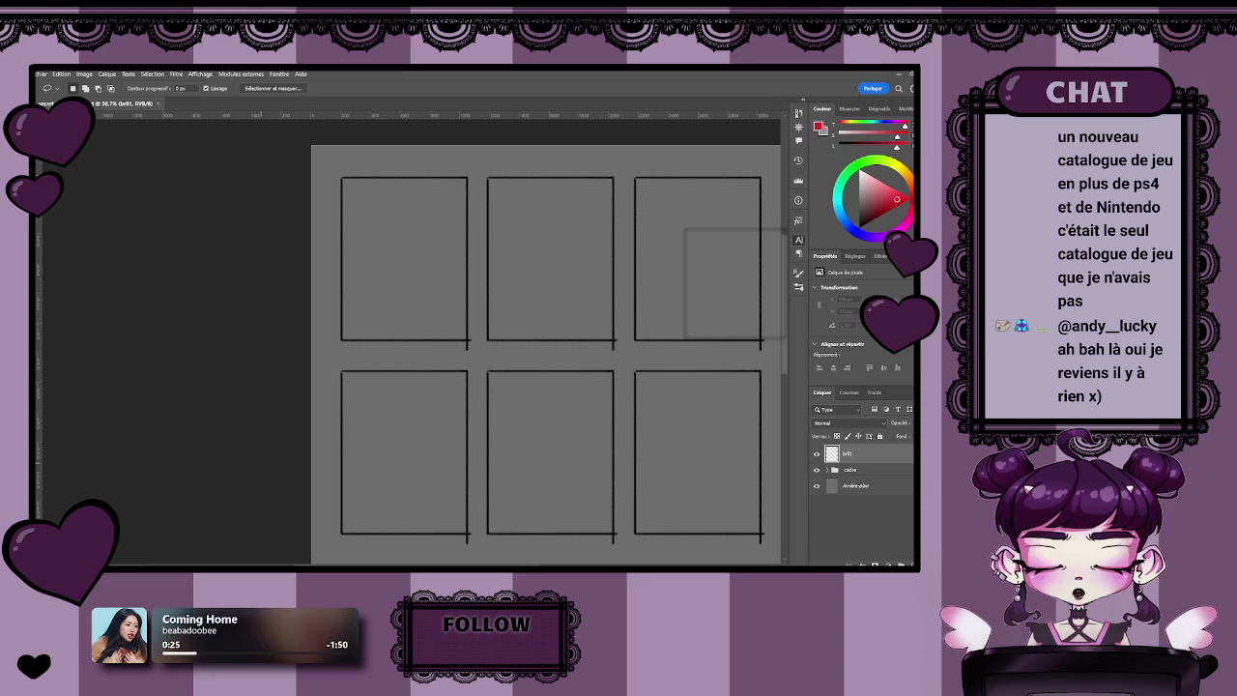
- Select the Brush and centre the view on the first comic panel
{"action": "left_click_drag", "start_coordinate": [463, 273], "coordinate": [454, 477]}
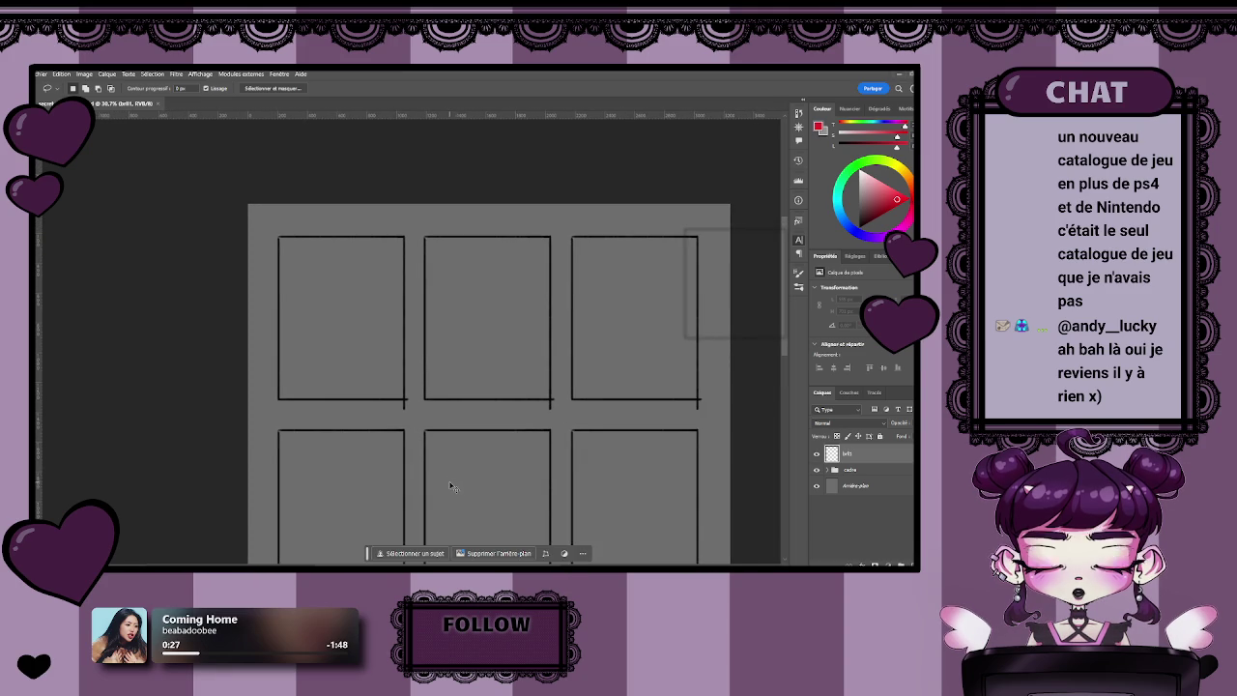
{"action": "mouse_move", "coordinate": [381, 357]}
{"action": "left_mouse_down"}
{"action": "mouse_move", "coordinate": [460, 361]}
{"action": "mouse_move", "coordinate": [414, 304]}
{"action": "mouse_move", "coordinate": [320, 269]}
{"action": "left_mouse_up"}
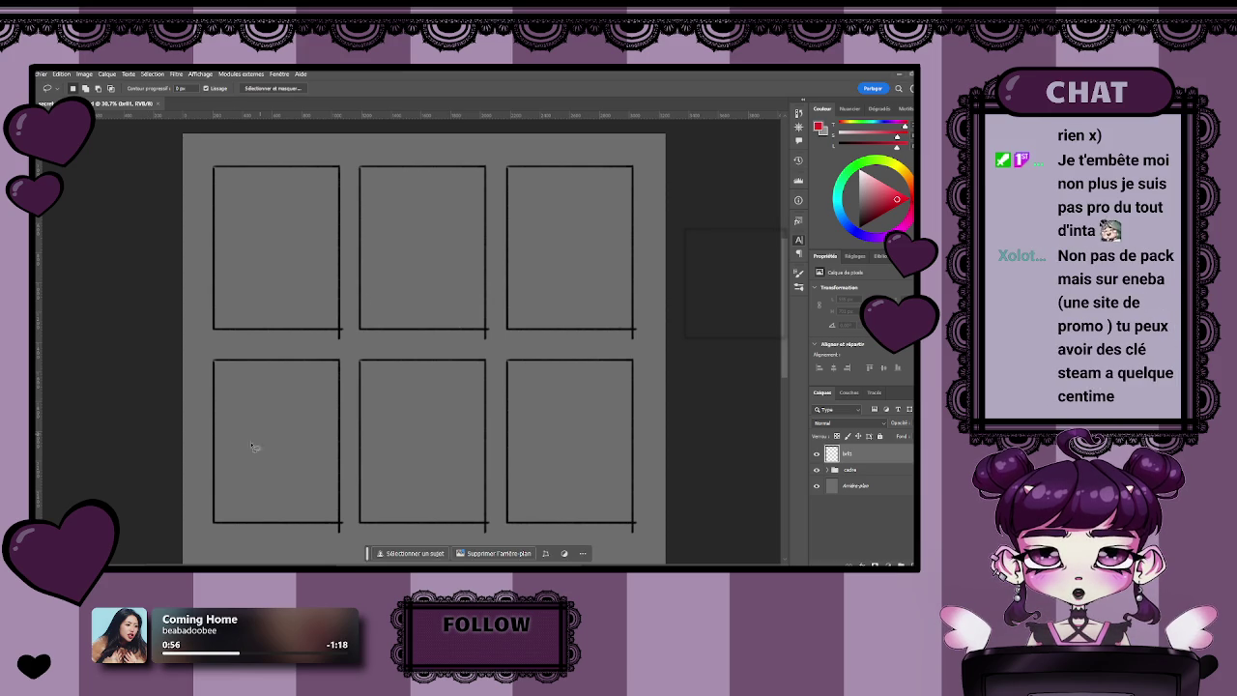
{"action": "left_click_drag", "start_coordinate": [261, 373], "coordinate": [448, 461]}
{"action": "scroll", "coordinate": [502, 454], "scroll_direction": "up", "scroll_amount": 2}
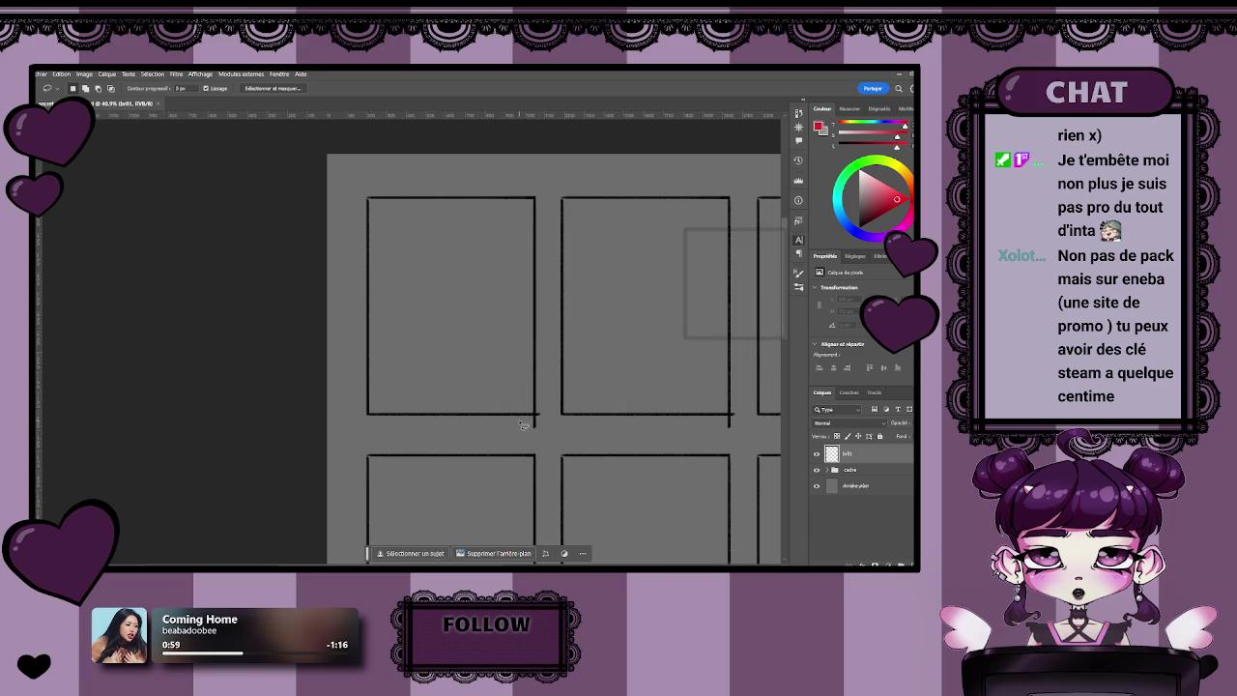
{"action": "key", "text": "b"}
{"action": "left_click_drag", "start_coordinate": [455, 355], "coordinate": [376, 391]}
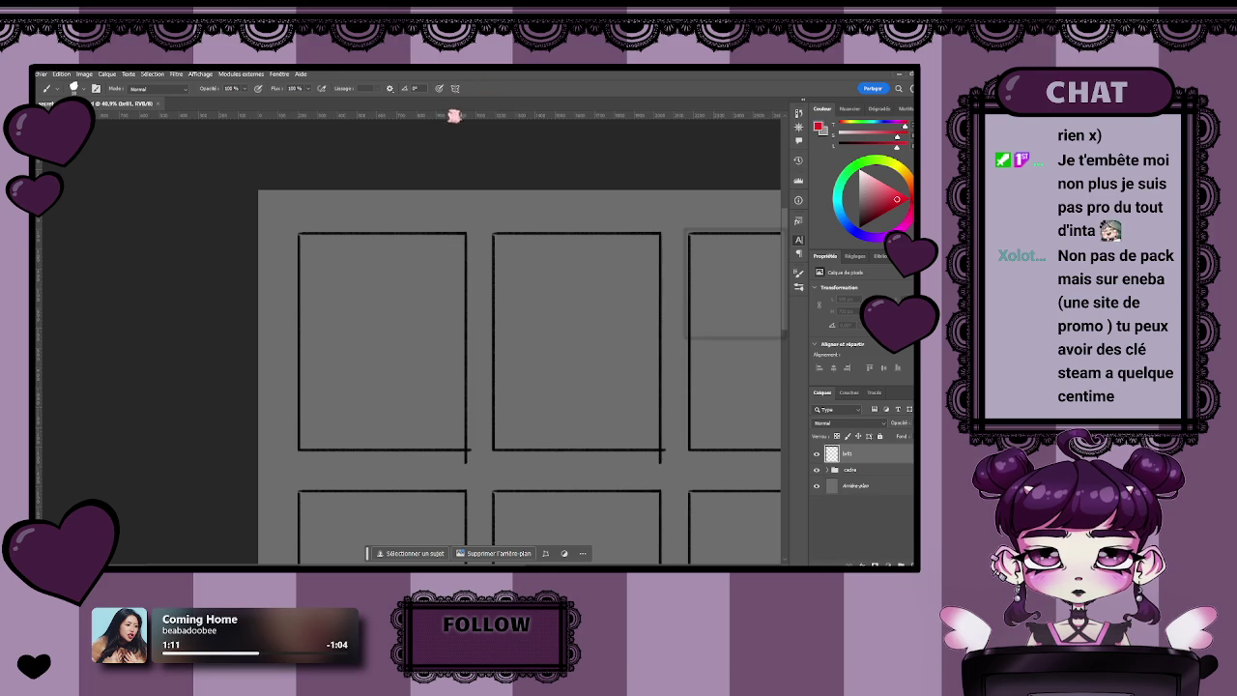
{"action": "left_click_drag", "start_coordinate": [364, 334], "coordinate": [418, 351]}
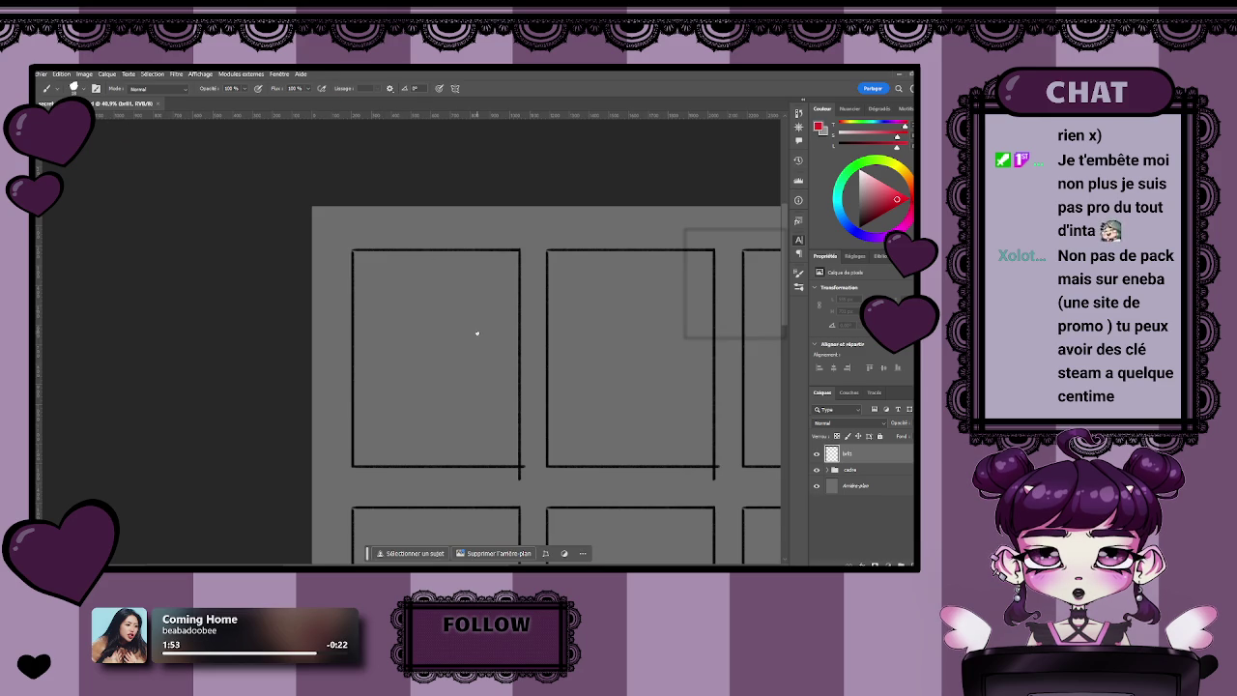
{"action": "scroll", "coordinate": [481, 367], "scroll_direction": "up", "scroll_amount": 1}
{"action": "scroll", "coordinate": [481, 367], "scroll_direction": "right", "scroll_amount": 2}
{"action": "scroll", "coordinate": [458, 425], "scroll_direction": "right", "scroll_amount": 1}
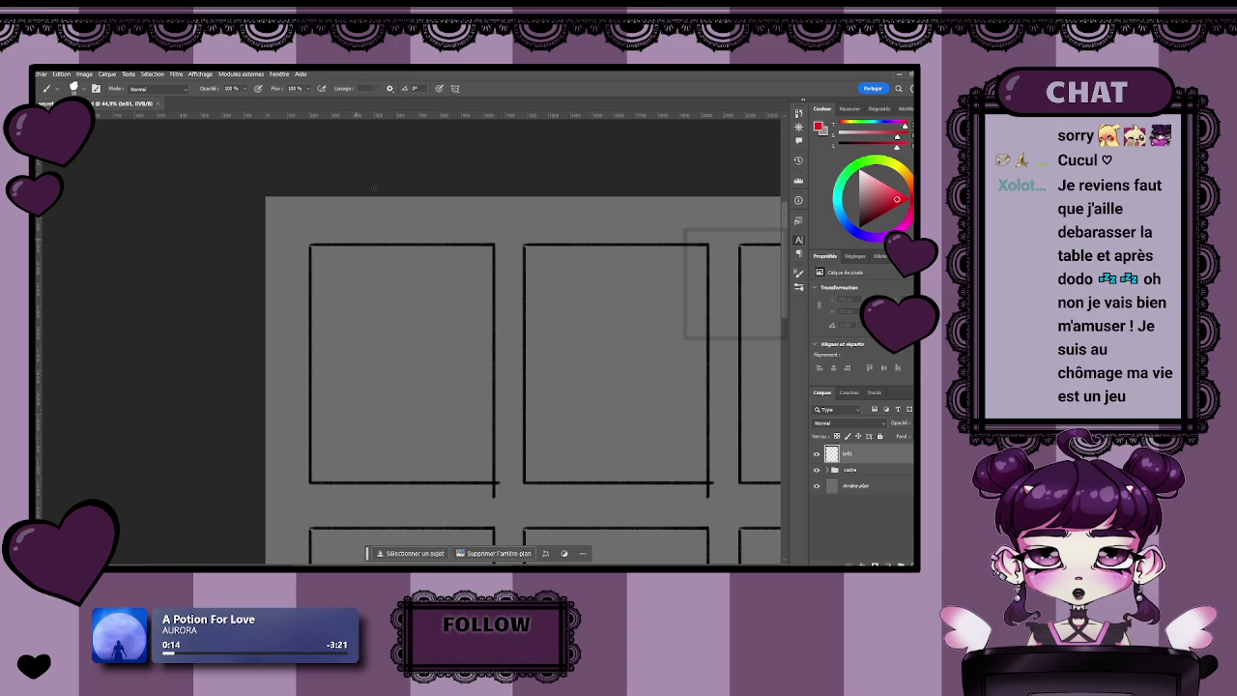
{"action": "scroll", "coordinate": [425, 307], "scroll_direction": "up", "scroll_amount": 1}
{"action": "scroll", "coordinate": [463, 345], "scroll_direction": "up", "scroll_amount": 2}
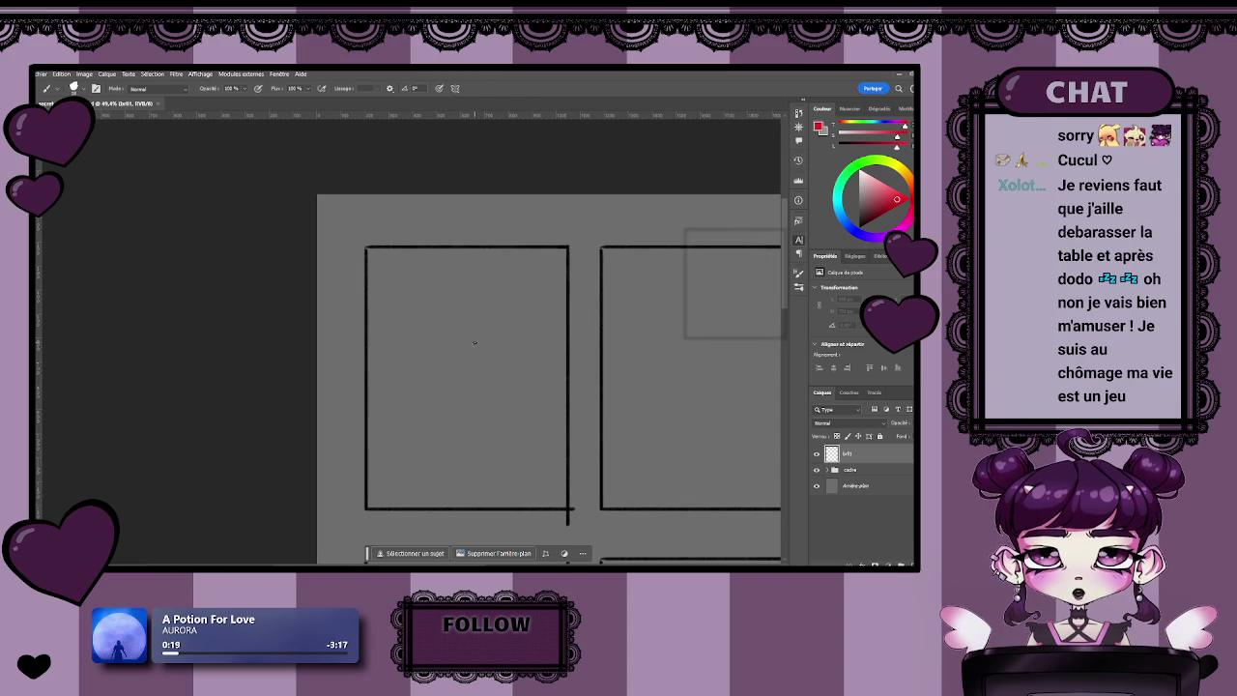
{"action": "scroll", "coordinate": [471, 346], "scroll_direction": "up", "scroll_amount": 1}
{"action": "scroll", "coordinate": [464, 358], "scroll_direction": "up", "scroll_amount": 1}
{"action": "scroll", "coordinate": [454, 363], "scroll_direction": "up", "scroll_amount": 1}
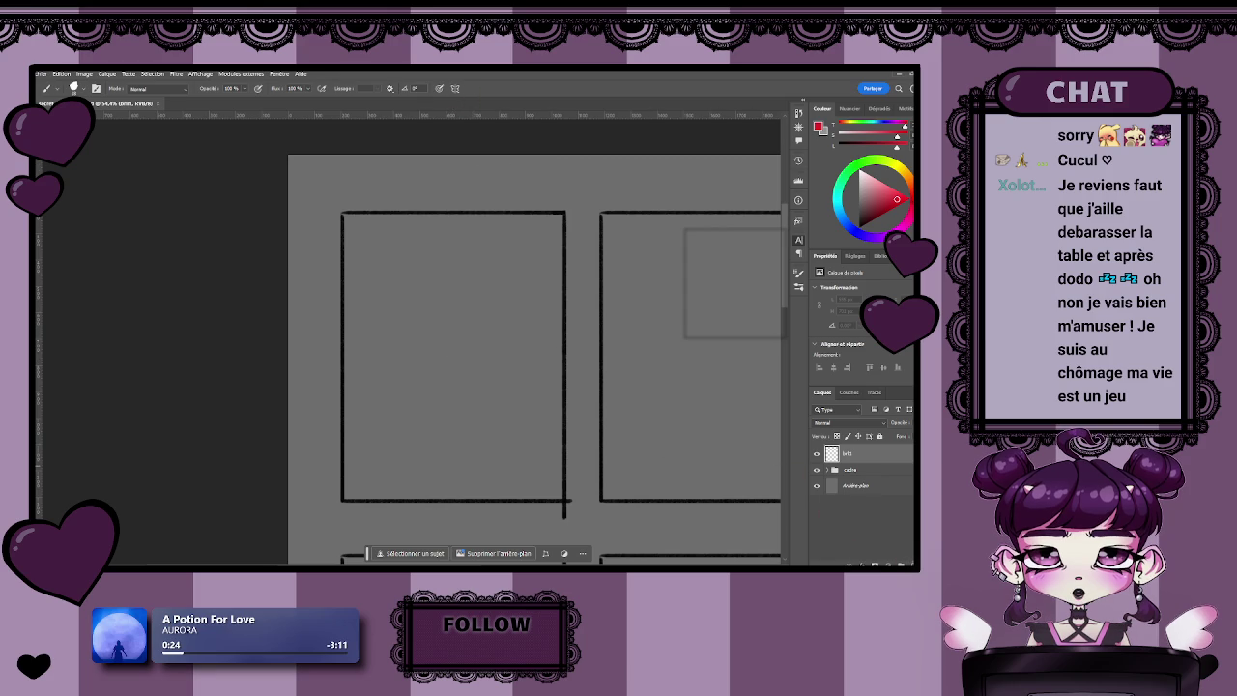
- Sketch a red head circle with a neck line beneath it in the first panel
{"action": "left_click_drag", "start_coordinate": [405, 268], "coordinate": [433, 292]}
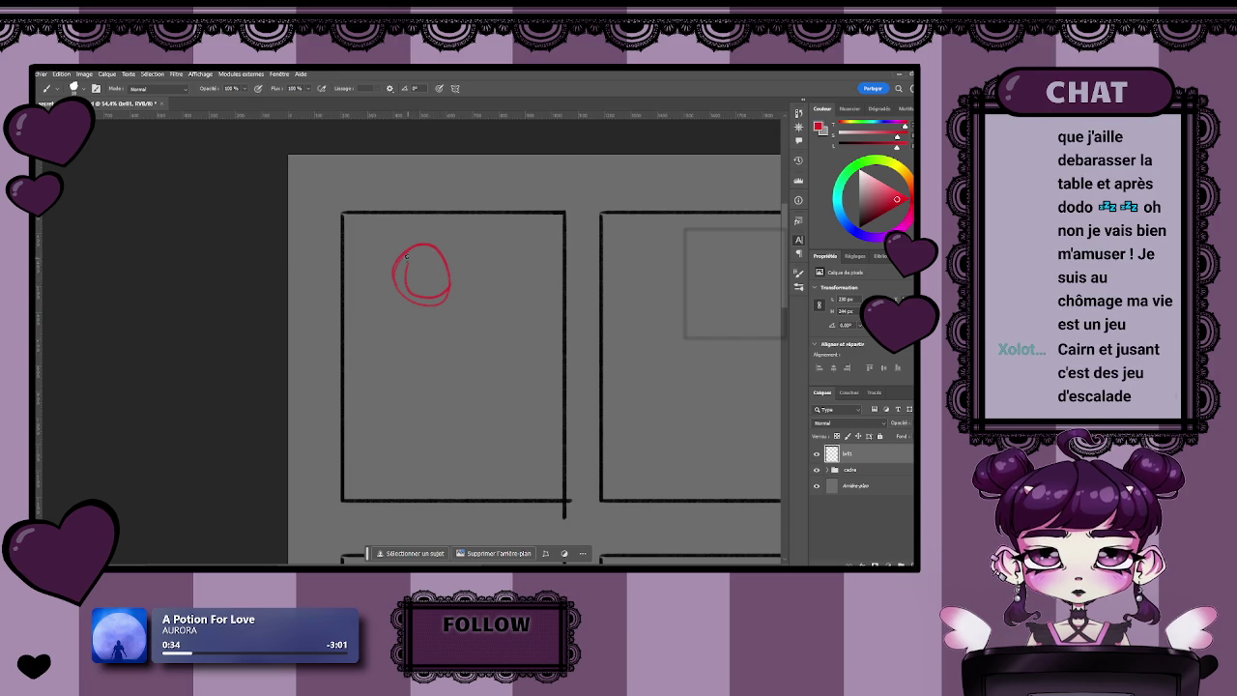
{"action": "left_click_drag", "start_coordinate": [439, 249], "coordinate": [458, 290]}
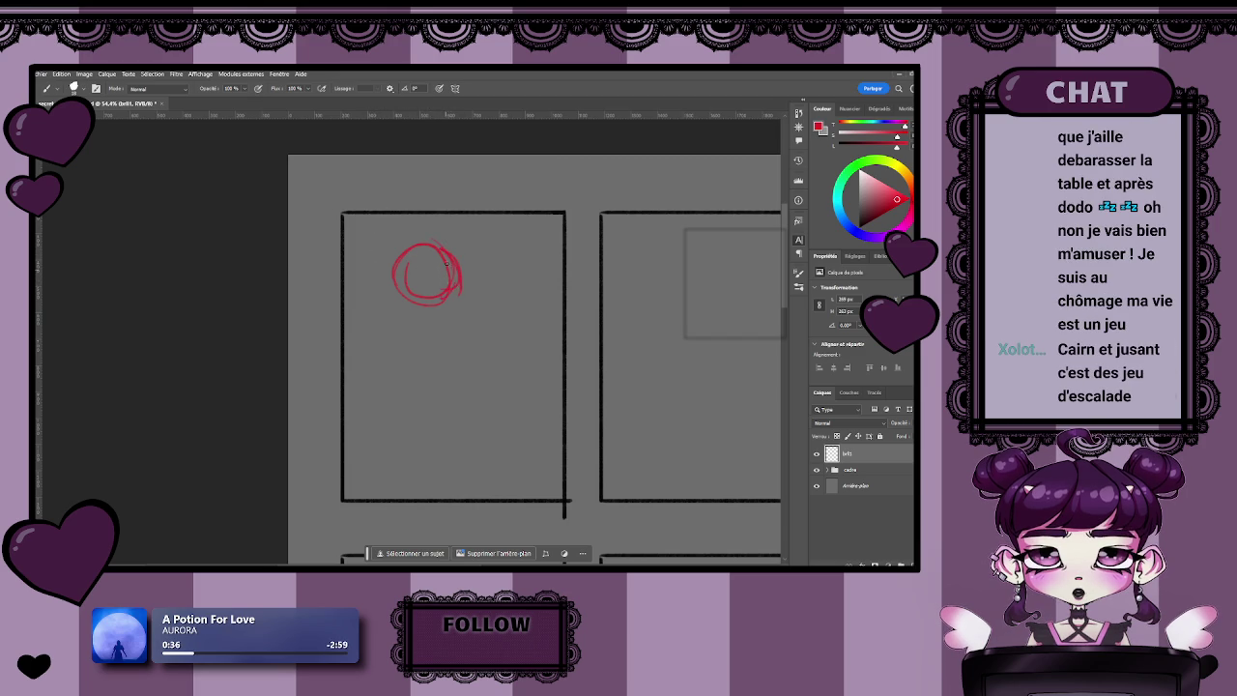
{"action": "mouse_move", "coordinate": [405, 262]}
{"action": "left_mouse_down"}
{"action": "mouse_move", "coordinate": [396, 309]}
{"action": "mouse_move", "coordinate": [429, 311]}
{"action": "mouse_move", "coordinate": [388, 290]}
{"action": "left_mouse_up"}
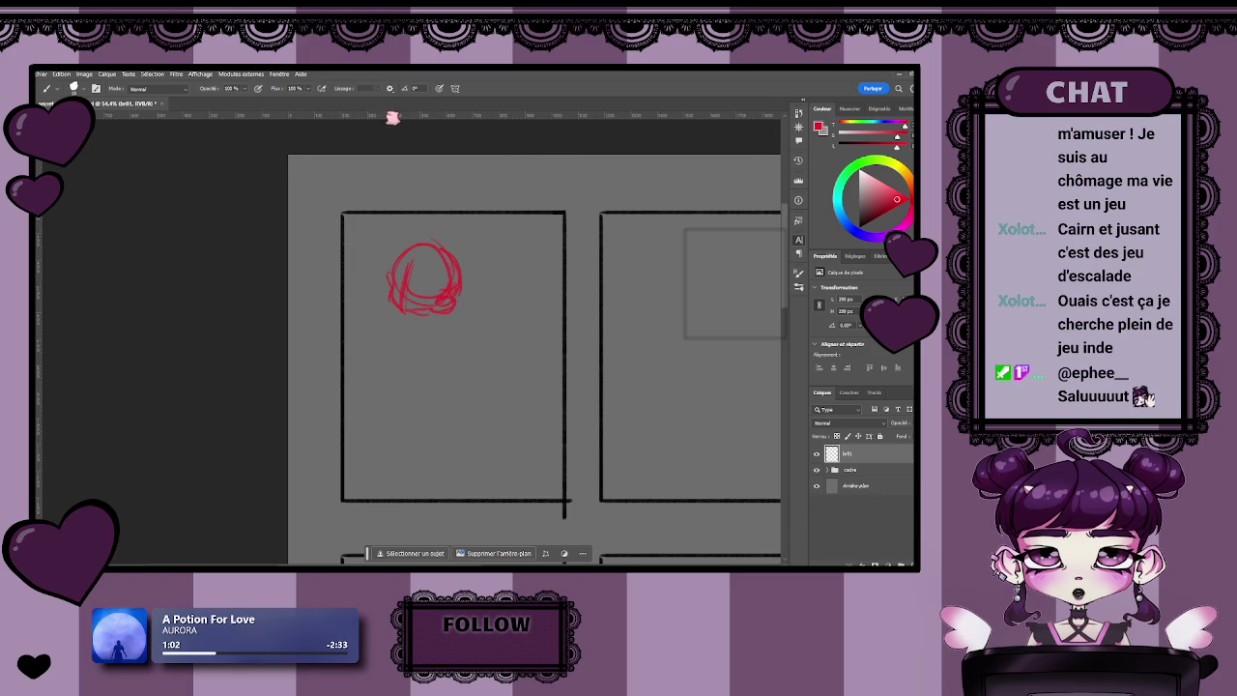
{"action": "key", "text": "z"}
{"action": "left_click_drag", "start_coordinate": [388, 331], "coordinate": [405, 318]}
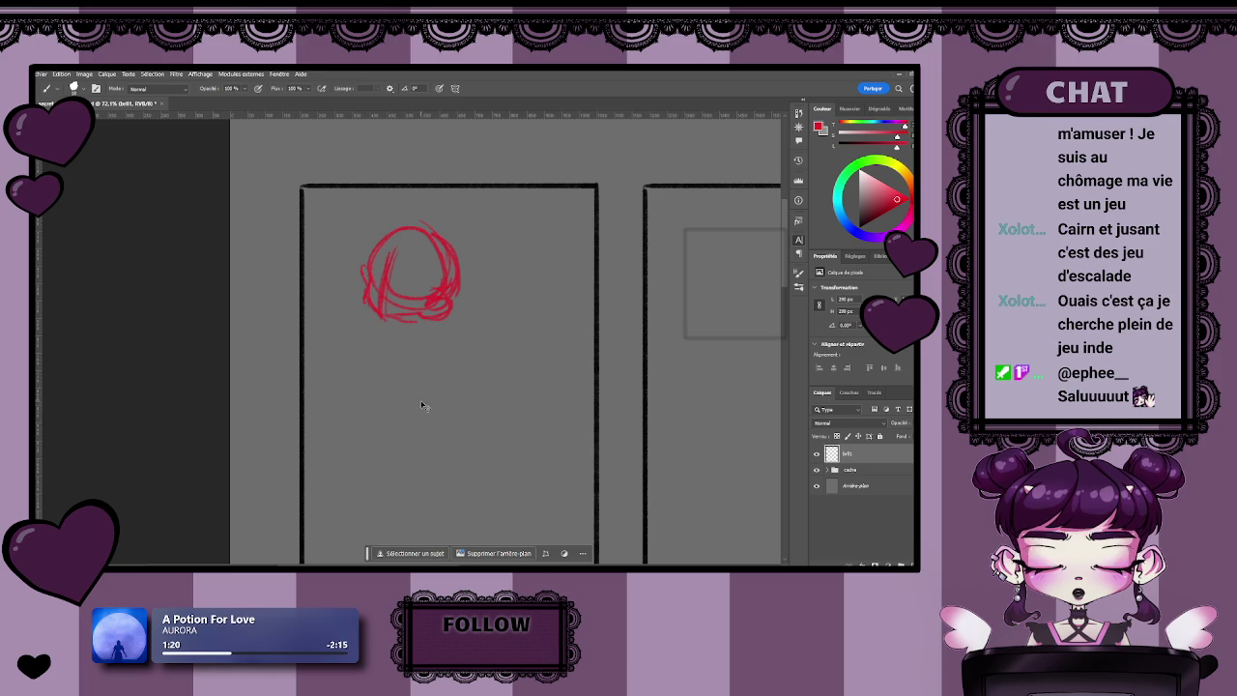
{"action": "left_click_drag", "start_coordinate": [394, 323], "coordinate": [405, 333]}
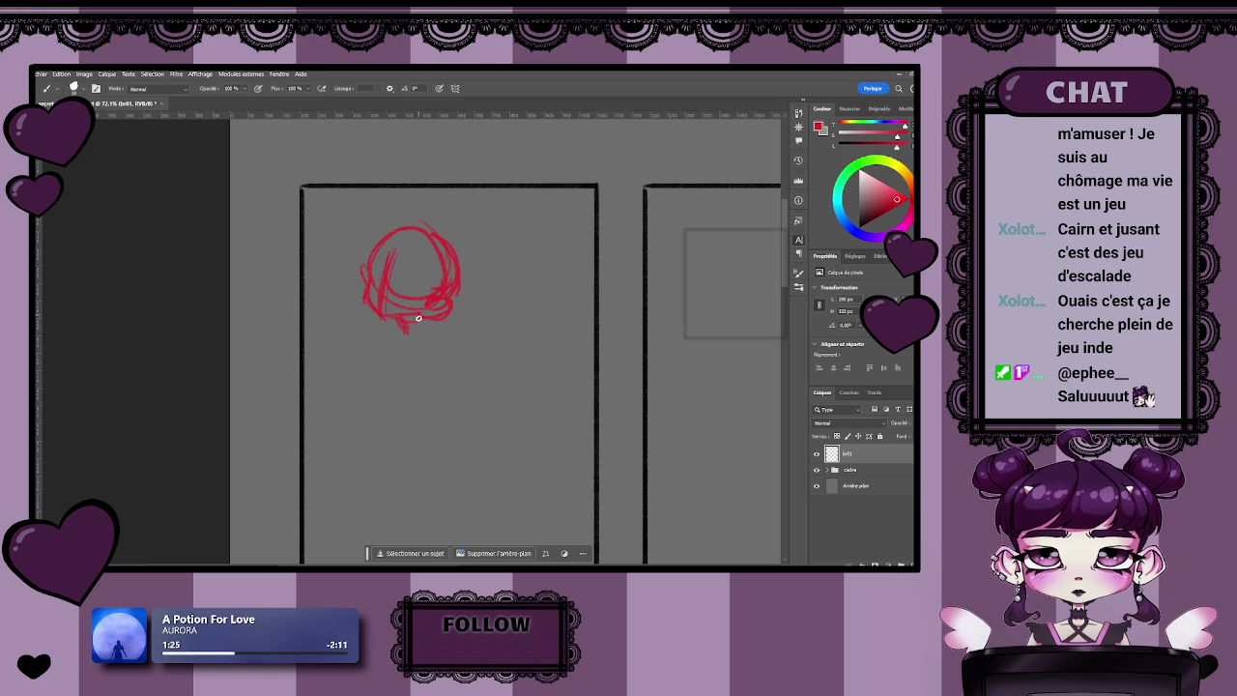
{"action": "mouse_move", "coordinate": [411, 328]}
{"action": "left_mouse_down"}
{"action": "mouse_move", "coordinate": [405, 369]}
{"action": "mouse_move", "coordinate": [436, 350]}
{"action": "mouse_move", "coordinate": [445, 372]}
{"action": "mouse_move", "coordinate": [444, 386]}
{"action": "mouse_move", "coordinate": [419, 388]}
{"action": "mouse_move", "coordinate": [440, 358]}
{"action": "mouse_move", "coordinate": [425, 329]}
{"action": "mouse_move", "coordinate": [434, 360]}
{"action": "left_mouse_up"}
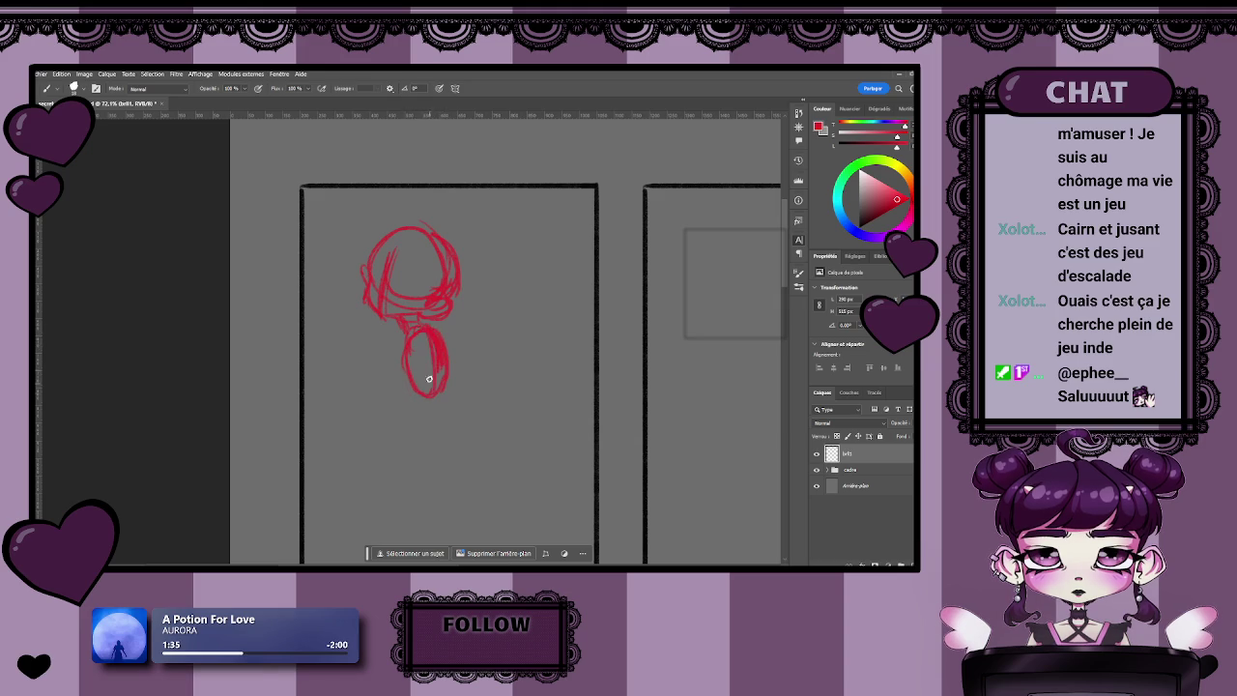
{"action": "left_click_drag", "start_coordinate": [398, 333], "coordinate": [410, 337]}
- Extend the red neck and body lines and erase stray strokes and a red dot
{"action": "key", "text": "e"}
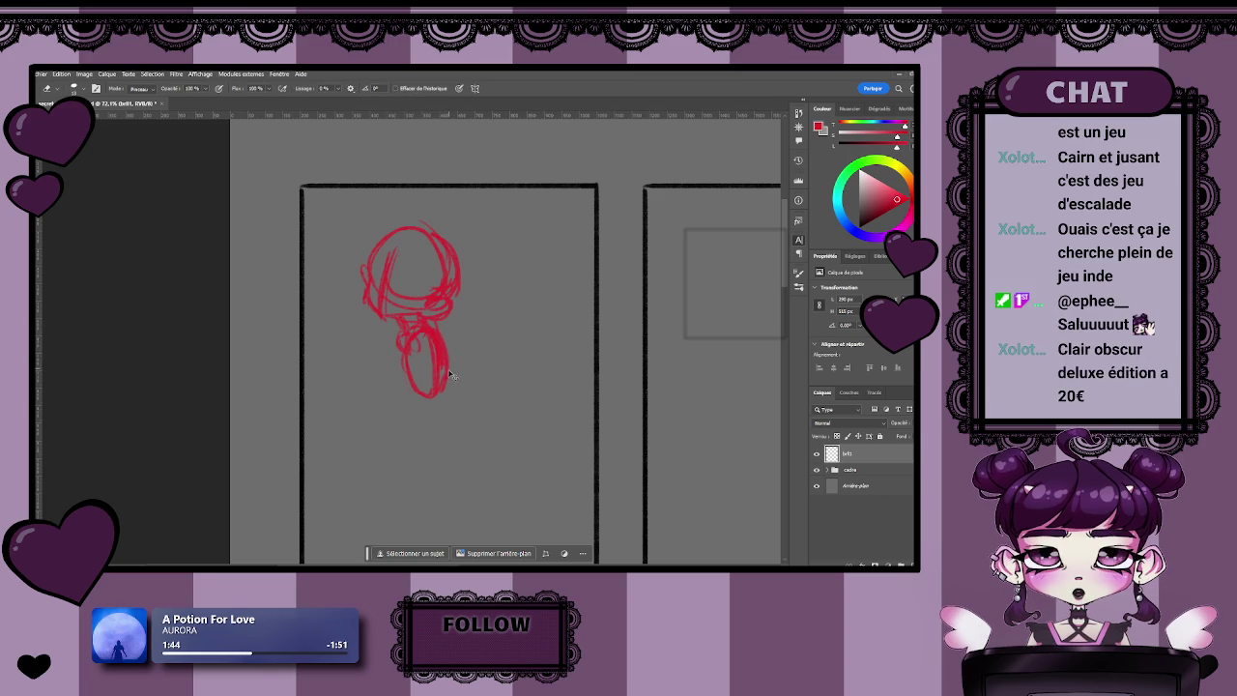
{"action": "left_click_drag", "start_coordinate": [446, 379], "coordinate": [449, 369]}
{"action": "key", "text": "b"}
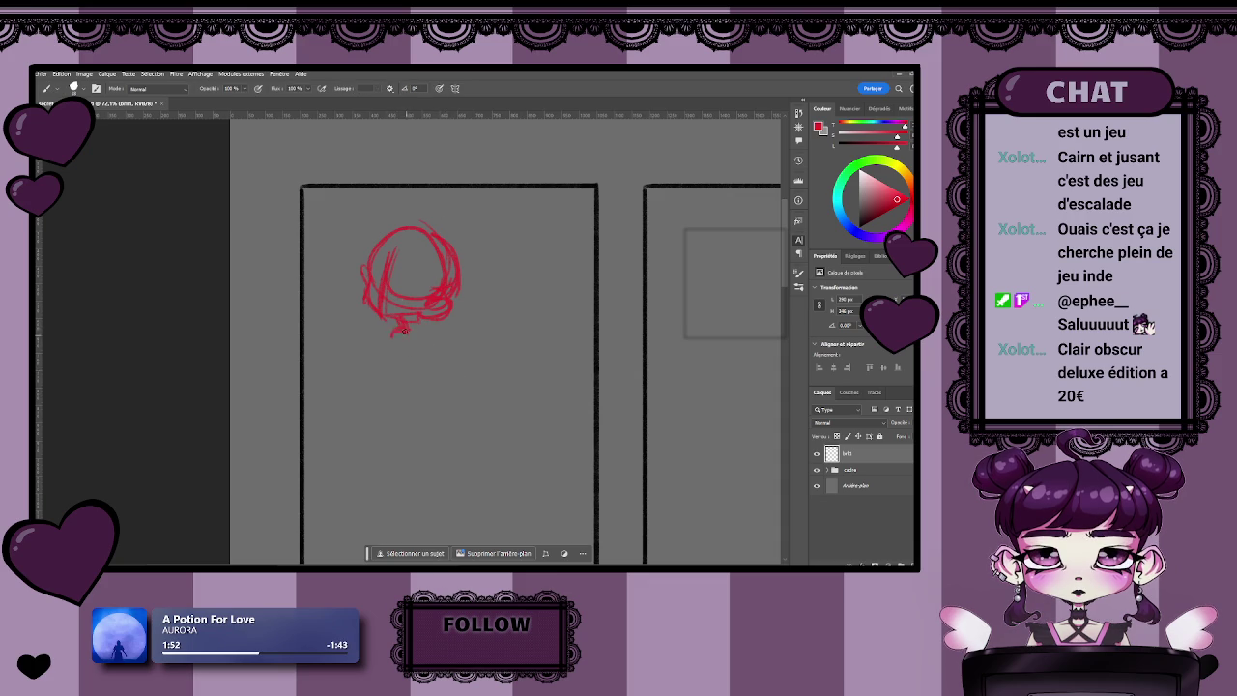
{"action": "mouse_move", "coordinate": [398, 346]}
{"action": "left_mouse_down"}
{"action": "mouse_move", "coordinate": [423, 385]}
{"action": "mouse_move", "coordinate": [427, 363]}
{"action": "mouse_move", "coordinate": [435, 377]}
{"action": "mouse_move", "coordinate": [409, 345]}
{"action": "left_mouse_up"}
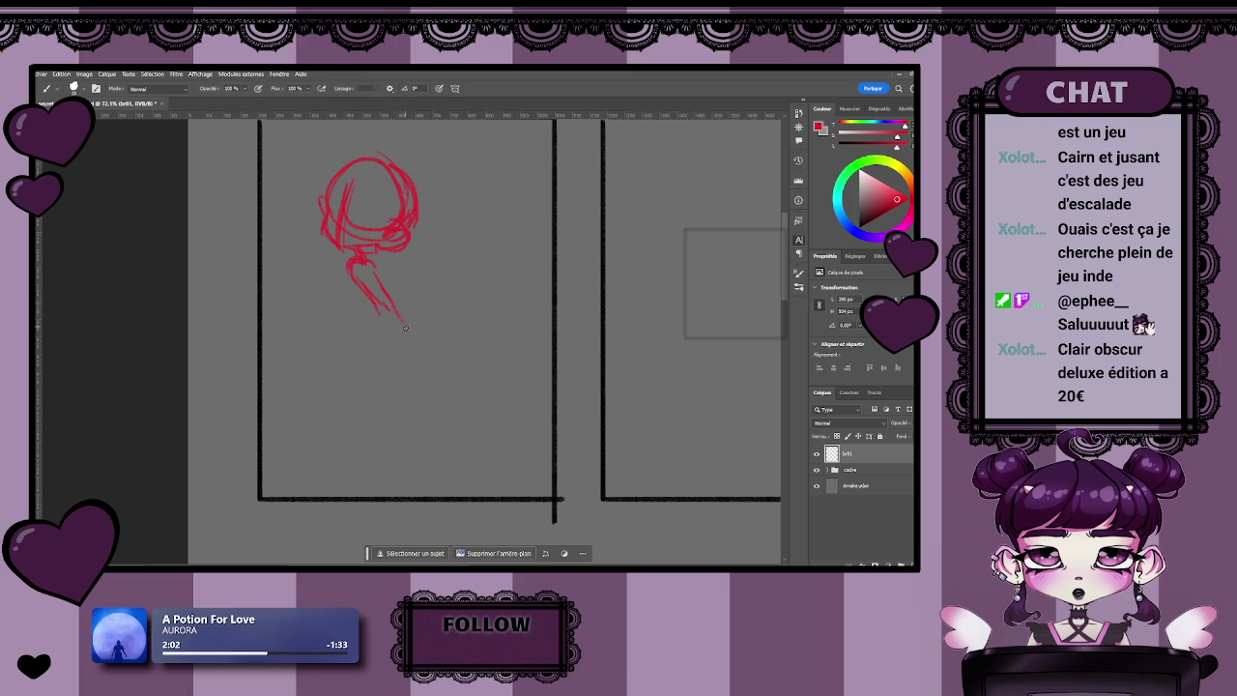
{"action": "mouse_move", "coordinate": [397, 316]}
{"action": "left_mouse_down"}
{"action": "mouse_move", "coordinate": [413, 366]}
{"action": "mouse_move", "coordinate": [400, 362]}
{"action": "left_mouse_up"}
{"action": "key", "text": "e"}
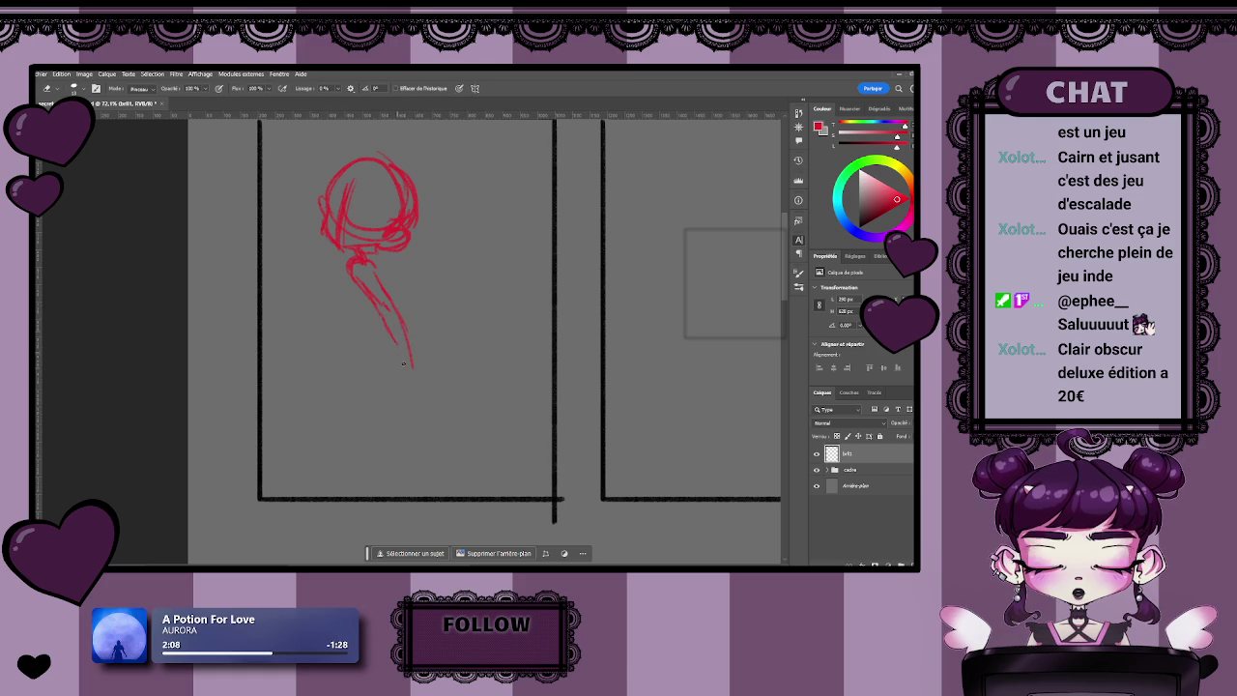
{"action": "left_click_drag", "start_coordinate": [417, 377], "coordinate": [409, 361]}
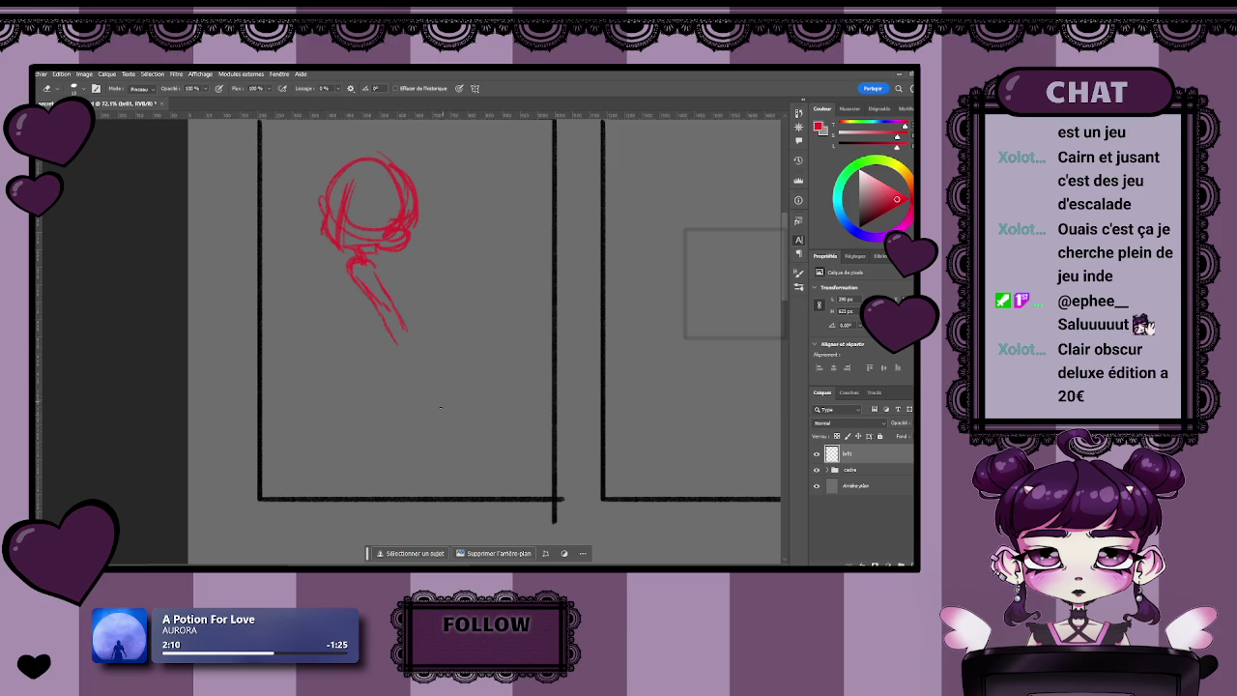
{"action": "mouse_move", "coordinate": [472, 301]}
{"action": "left_mouse_down"}
{"action": "mouse_move", "coordinate": [415, 387]}
{"action": "mouse_move", "coordinate": [409, 345]}
{"action": "mouse_move", "coordinate": [261, 369]}
{"action": "left_mouse_up"}
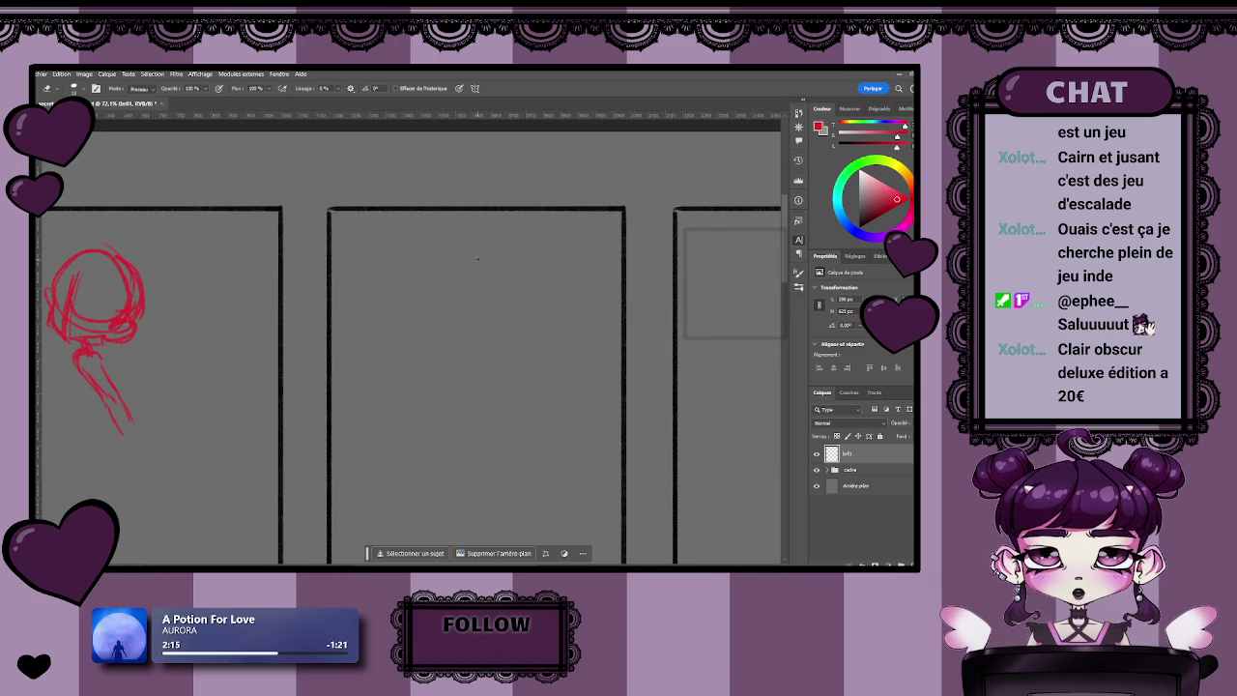
{"action": "key", "text": "b"}
{"action": "mouse_move", "coordinate": [481, 250]}
{"action": "left_mouse_down"}
{"action": "mouse_move", "coordinate": [471, 283]}
{"action": "mouse_move", "coordinate": [490, 293]}
{"action": "mouse_move", "coordinate": [416, 366]}
{"action": "left_mouse_up"}
{"action": "mouse_move", "coordinate": [491, 288]}
{"action": "left_mouse_down"}
{"action": "mouse_move", "coordinate": [461, 396]}
{"action": "mouse_move", "coordinate": [410, 394]}
{"action": "mouse_move", "coordinate": [412, 406]}
{"action": "left_mouse_up"}
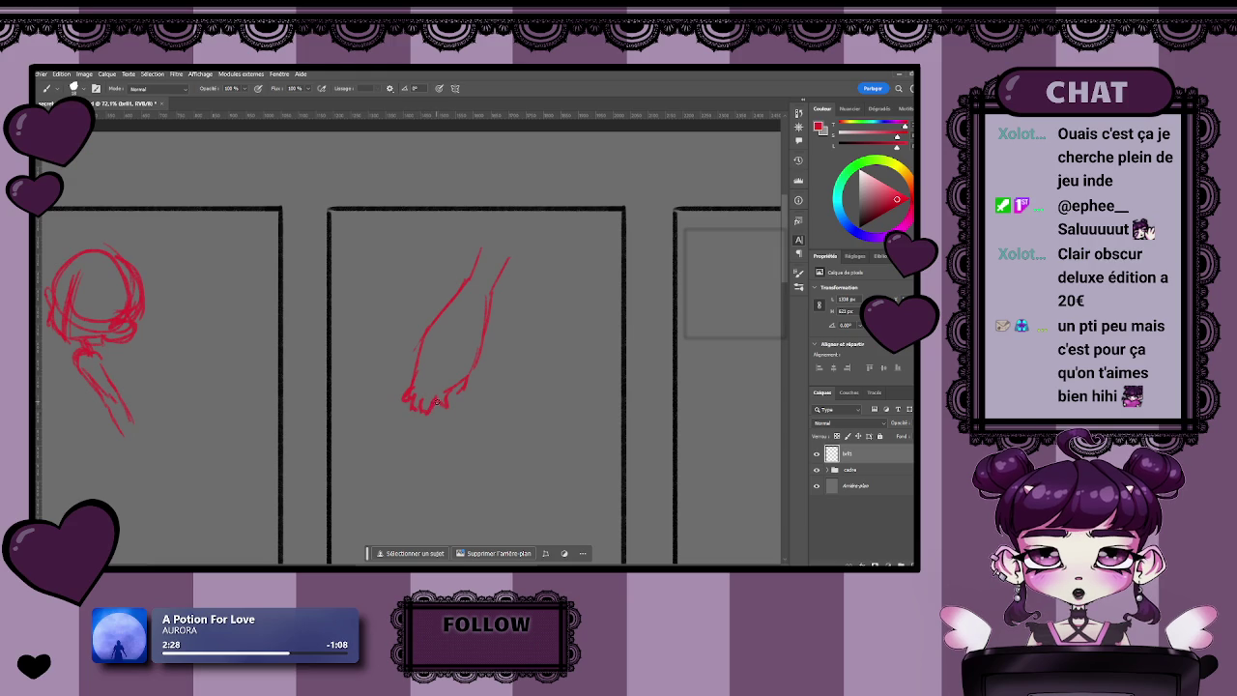
{"action": "scroll", "coordinate": [502, 406], "scroll_direction": "down", "scroll_amount": 3}
{"action": "scroll", "coordinate": [503, 409], "scroll_direction": "up", "scroll_amount": 4}
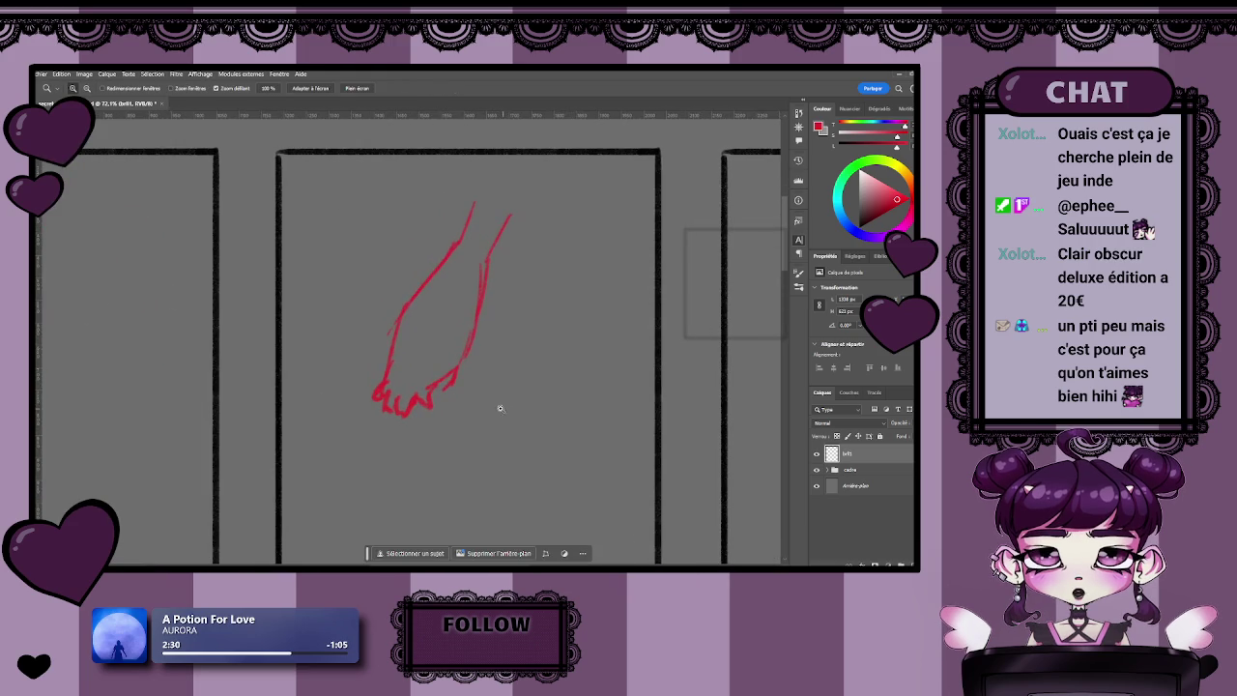
{"action": "left_click_drag", "start_coordinate": [462, 369], "coordinate": [468, 271]}
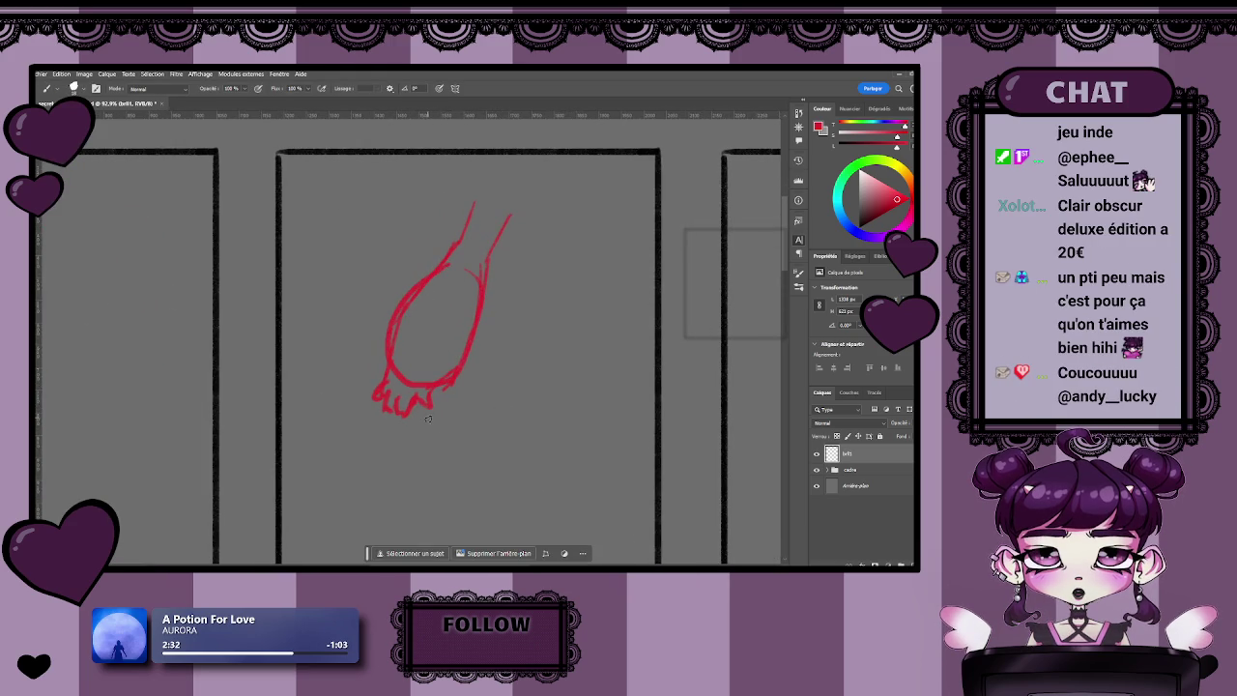
{"action": "key", "text": "ctrl+z"}
{"action": "key", "text": "ctrl+z"}
{"action": "left_click_drag", "start_coordinate": [454, 404], "coordinate": [502, 365]}
{"action": "key", "text": "e"}
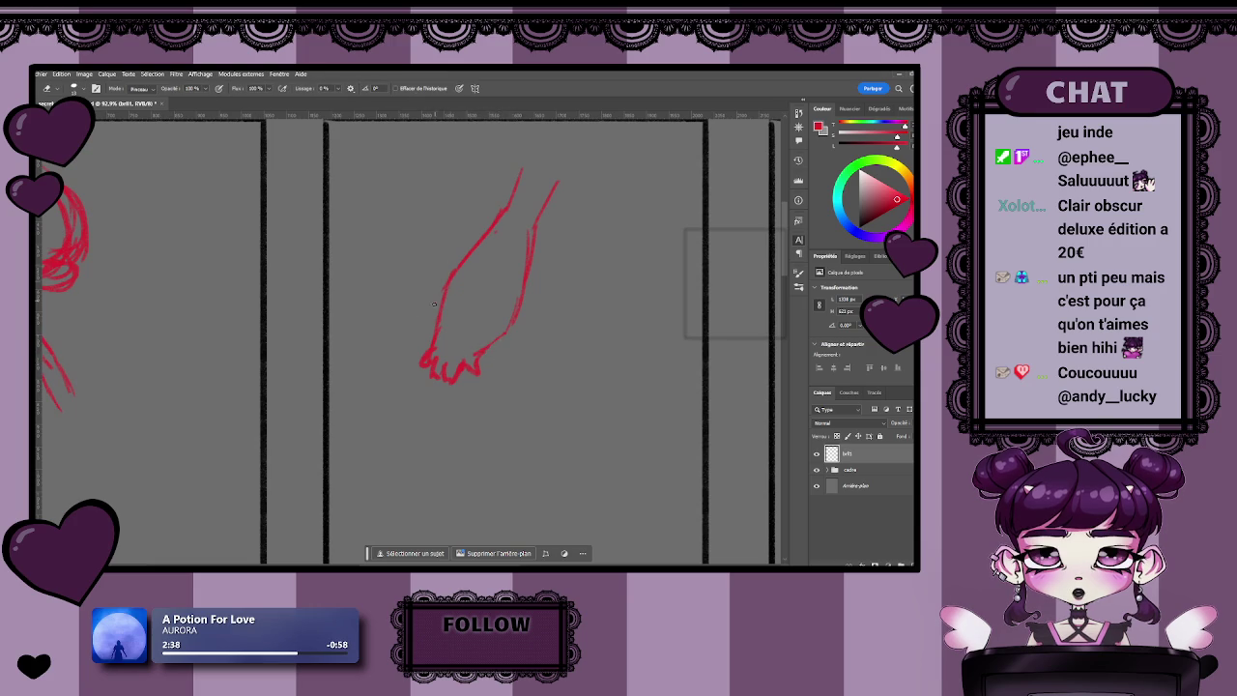
{"action": "key", "text": "z"}
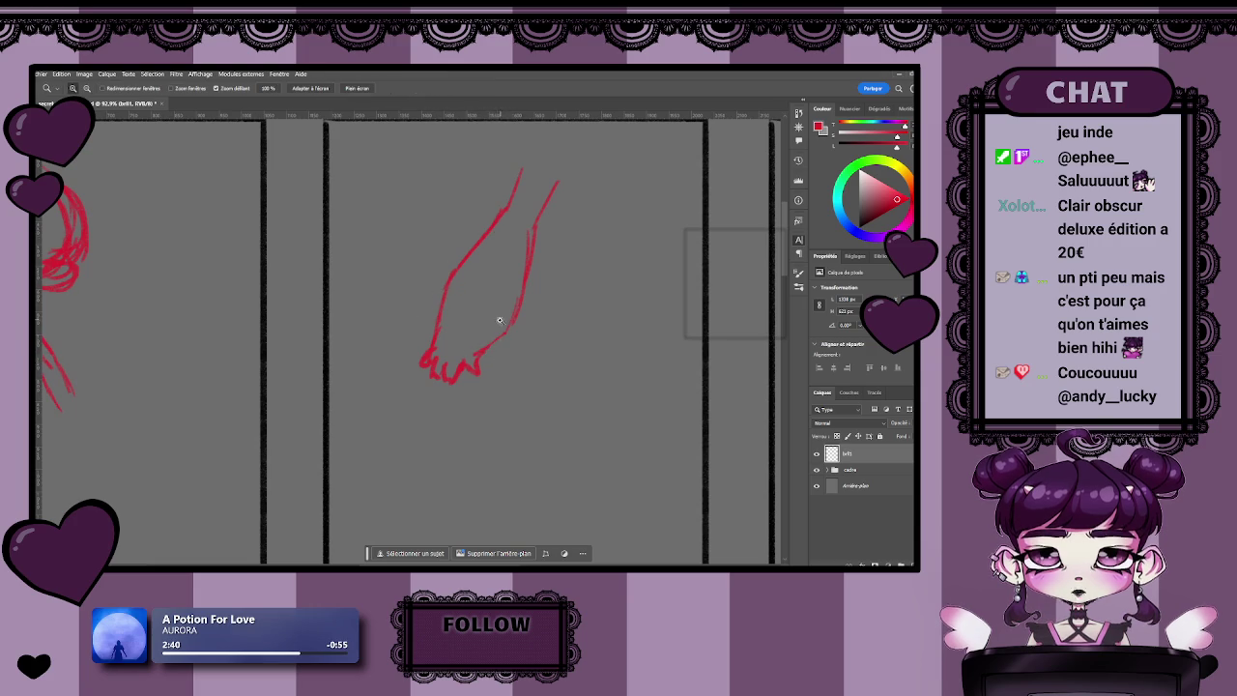
{"action": "mouse_move", "coordinate": [497, 317]}
{"action": "left_mouse_down"}
{"action": "mouse_move", "coordinate": [455, 302]}
{"action": "mouse_move", "coordinate": [512, 302]}
{"action": "left_mouse_up"}
{"action": "key", "text": "l"}
{"action": "mouse_move", "coordinate": [523, 188]}
{"action": "left_mouse_down"}
{"action": "mouse_move", "coordinate": [422, 290]}
{"action": "mouse_move", "coordinate": [527, 191]}
{"action": "left_mouse_up"}
{"action": "key", "text": "Delete"}
{"action": "key", "text": "ctrl+d"}
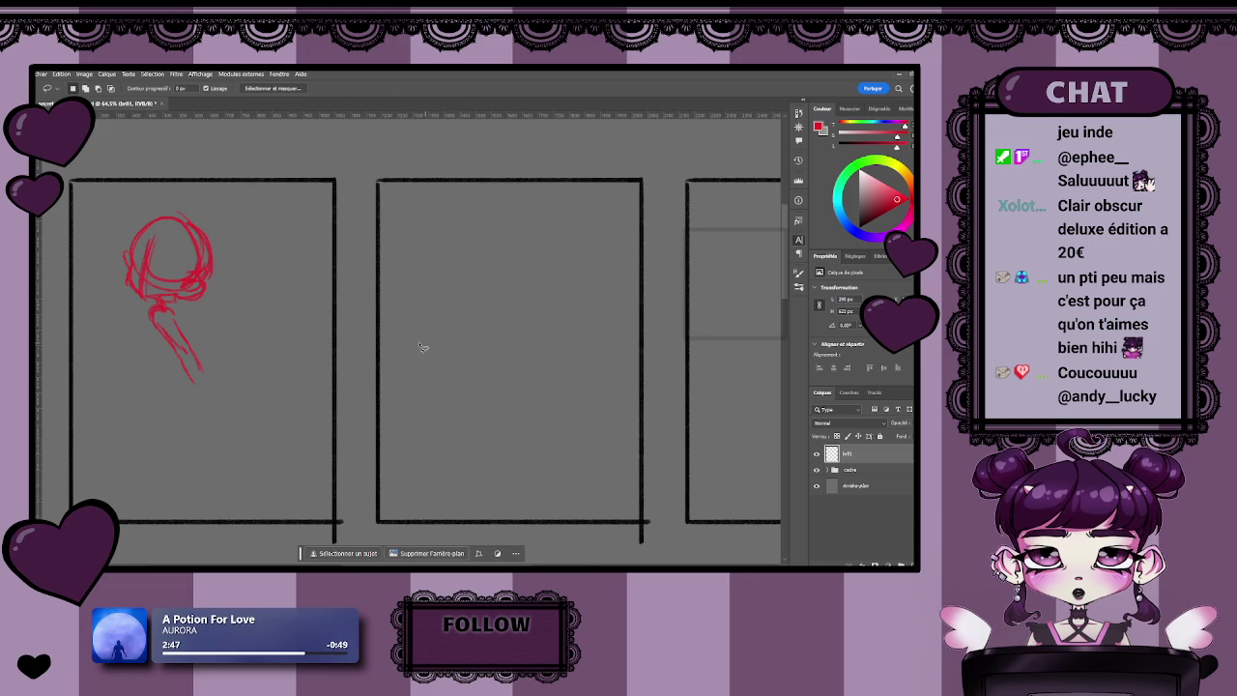
{"action": "scroll", "coordinate": [386, 354], "scroll_direction": "up", "scroll_amount": 2}
{"action": "scroll", "coordinate": [409, 375], "scroll_direction": "left", "scroll_amount": 2}
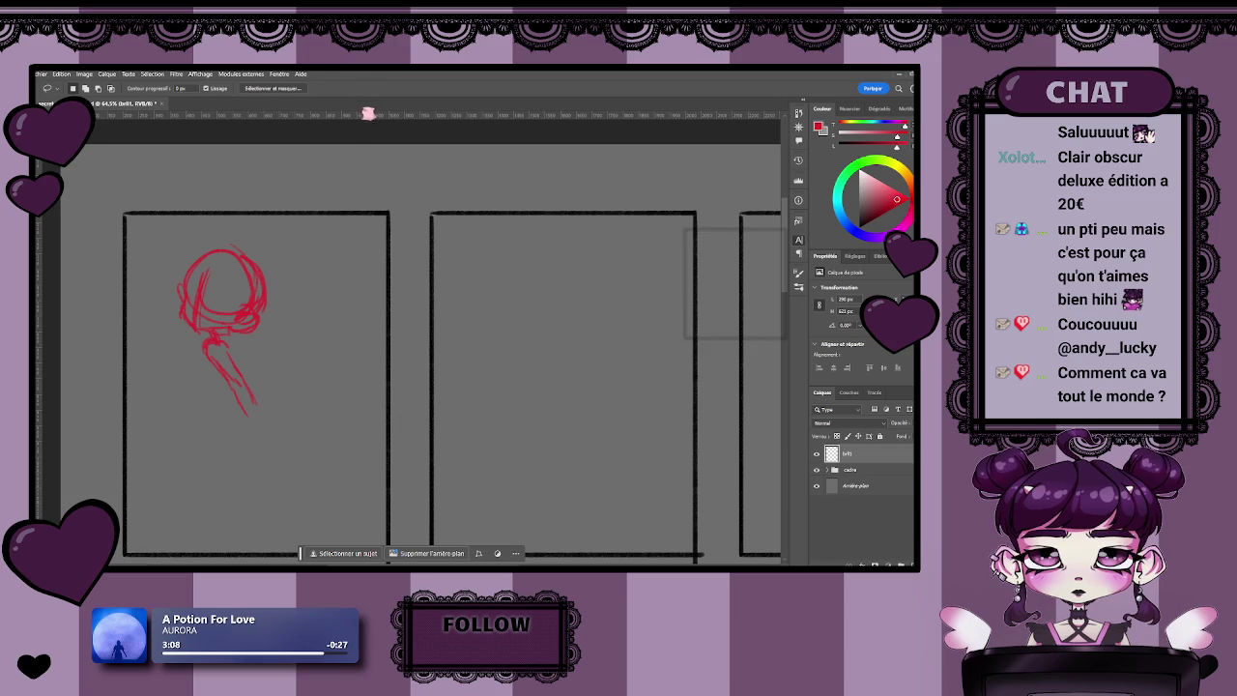
{"action": "scroll", "coordinate": [376, 396], "scroll_direction": "left", "scroll_amount": 3}
{"action": "key", "text": "b"}
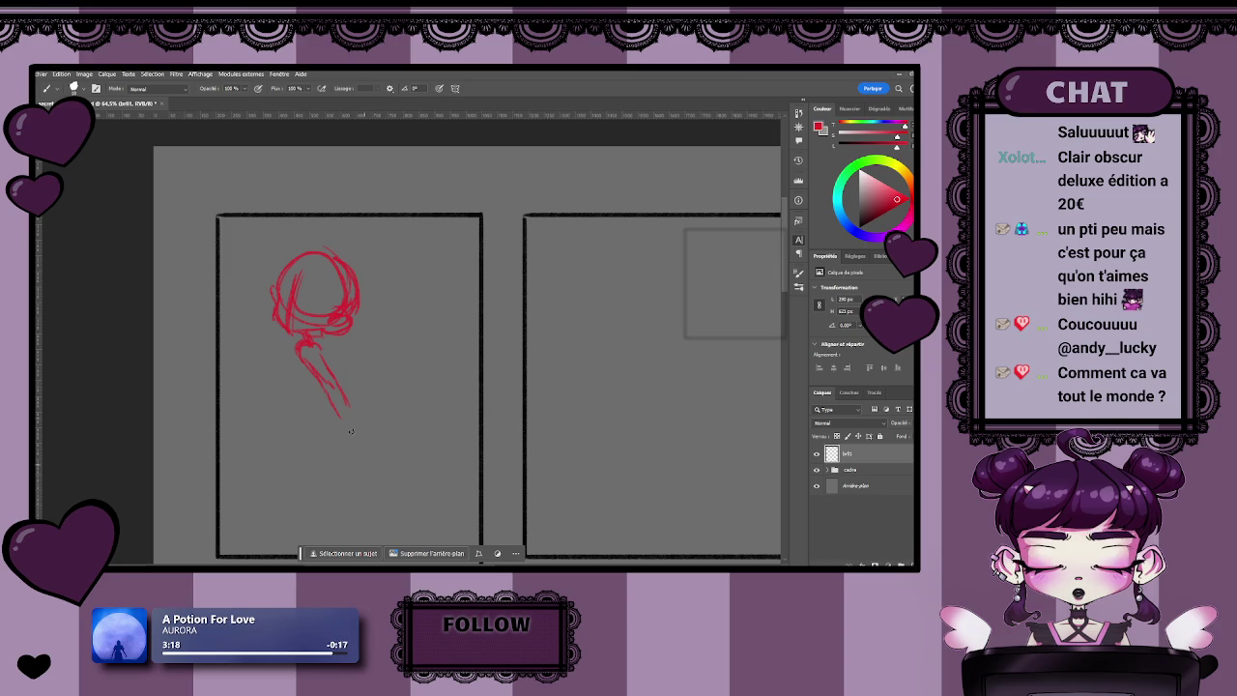
- Add a thick red stroke at the sketch's lower end, toggling between Eraser and Brush
{"action": "mouse_move", "coordinate": [378, 419]}
{"action": "left_mouse_down"}
{"action": "mouse_move", "coordinate": [382, 393]}
{"action": "mouse_move", "coordinate": [331, 374]}
{"action": "mouse_move", "coordinate": [391, 421]}
{"action": "left_mouse_up"}
{"action": "key", "text": "e"}
{"action": "scroll", "coordinate": [358, 392], "scroll_direction": "down", "scroll_amount": 1}
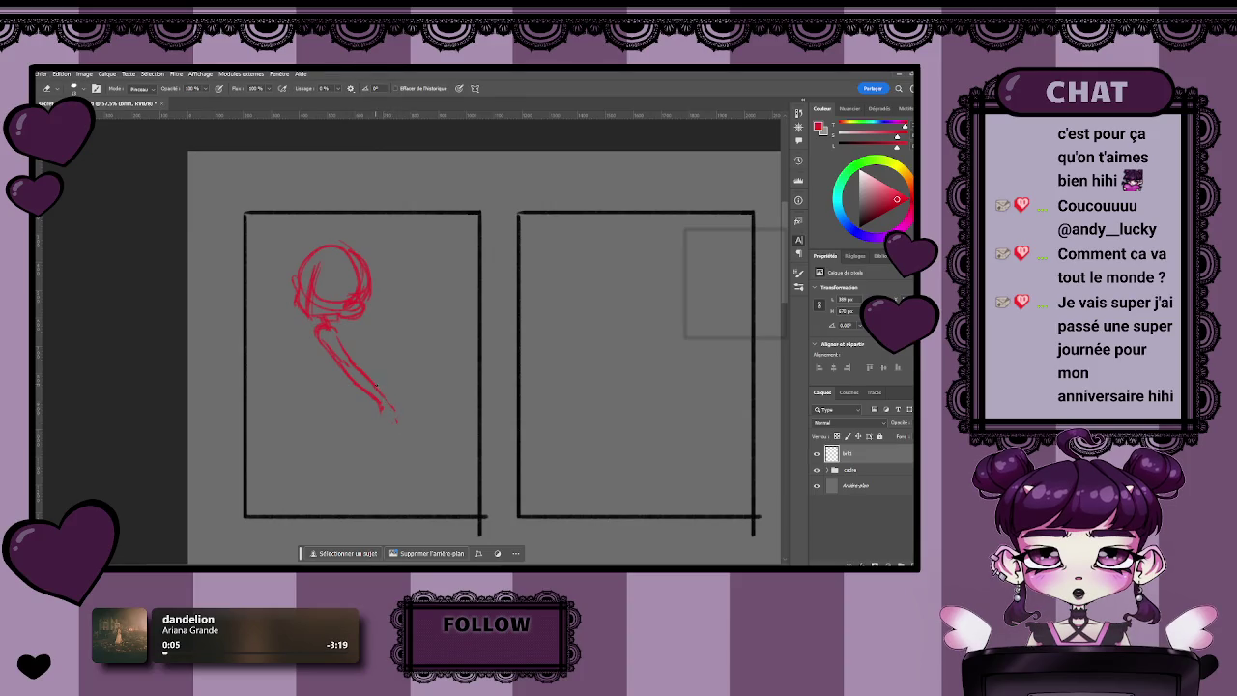
{"action": "key", "text": "b"}
{"action": "left_click_drag", "start_coordinate": [385, 400], "coordinate": [411, 404]}
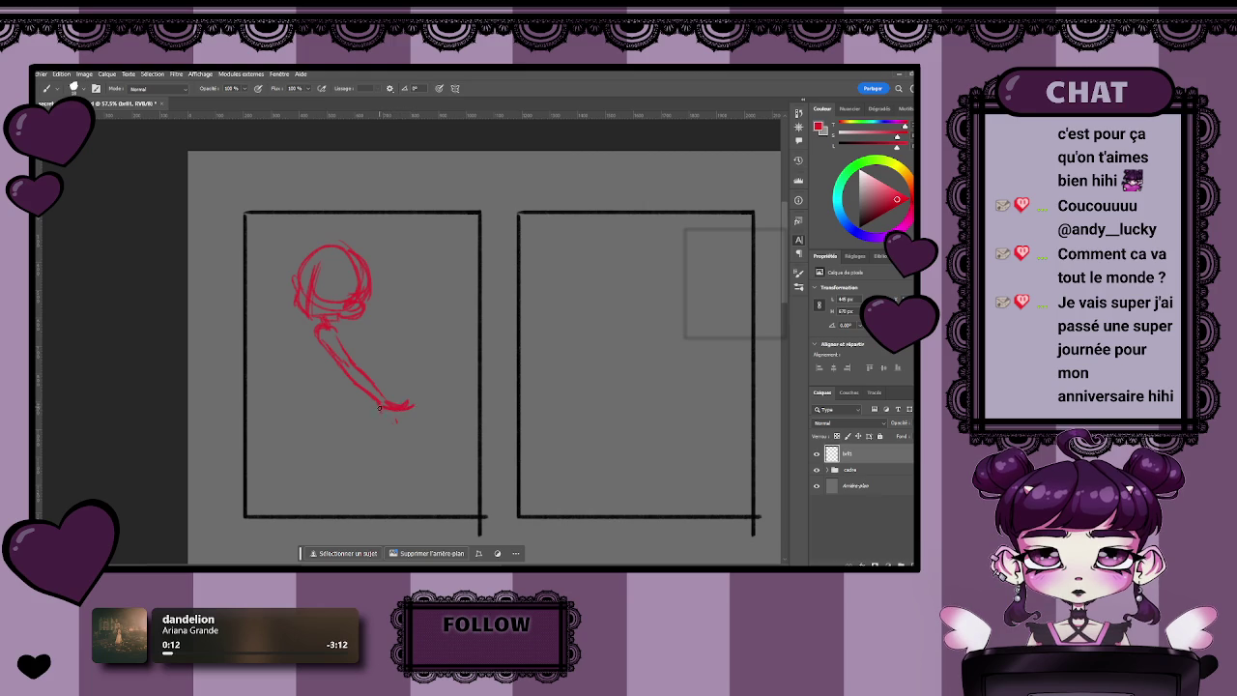
{"action": "key", "text": "e"}
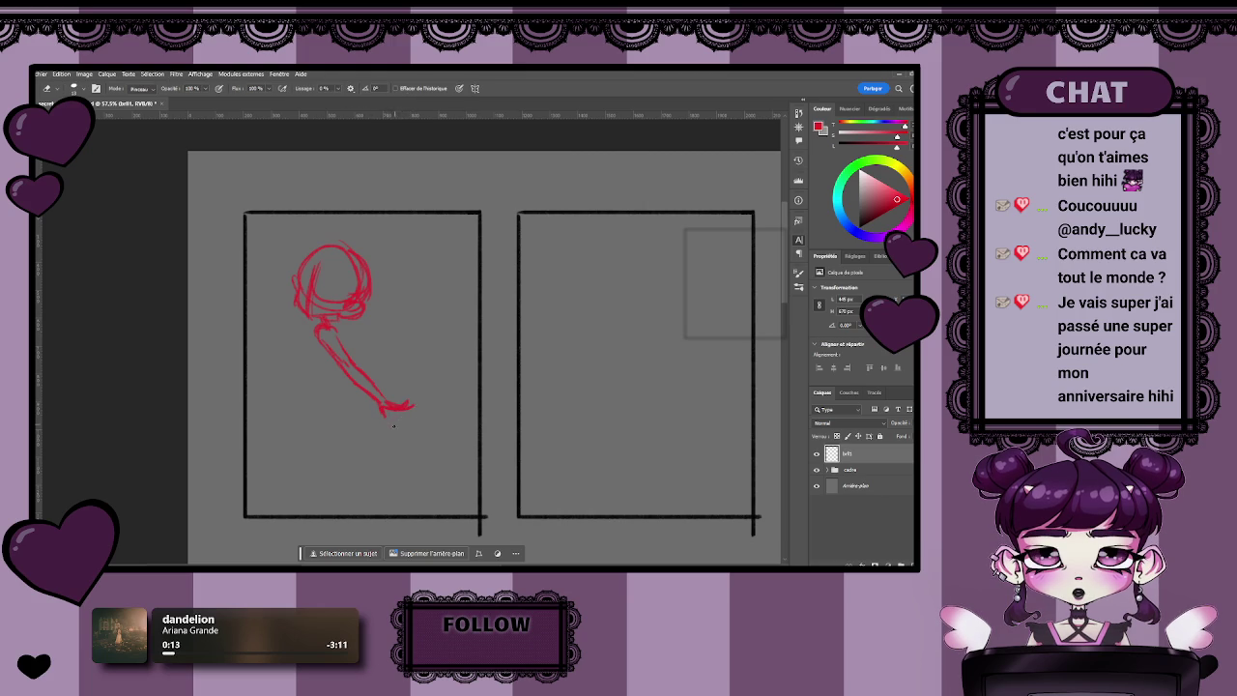
{"action": "key", "text": "b"}
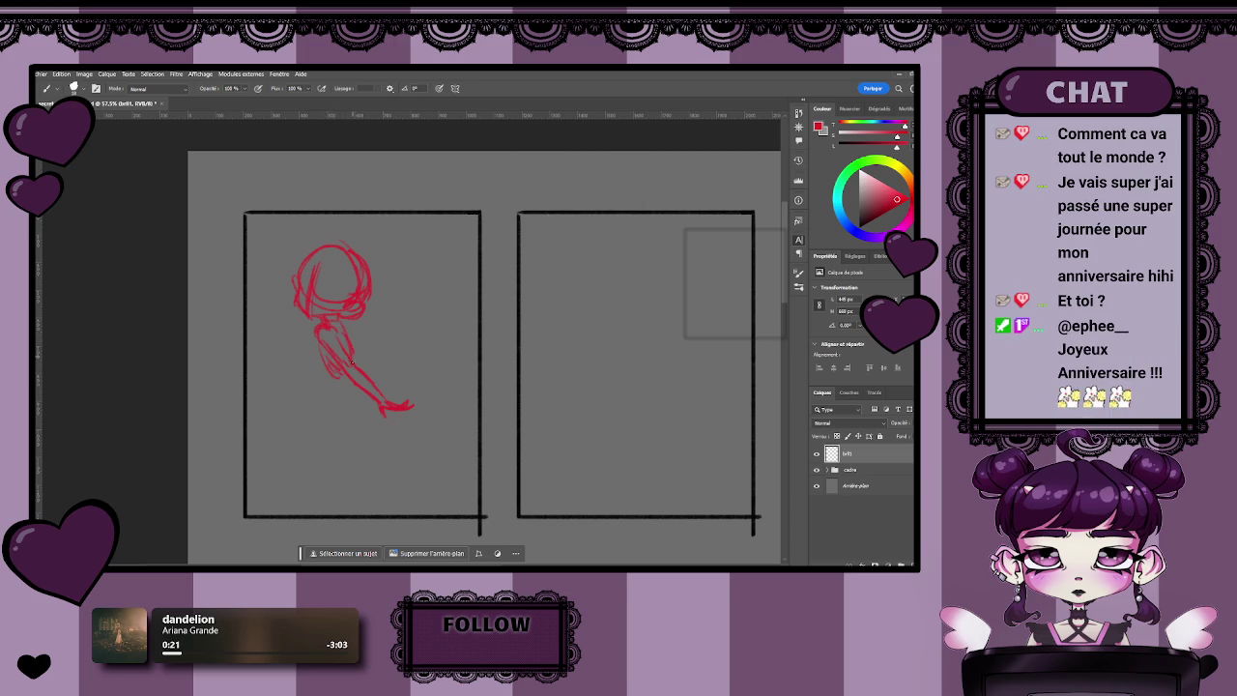
{"action": "key", "text": "e"}
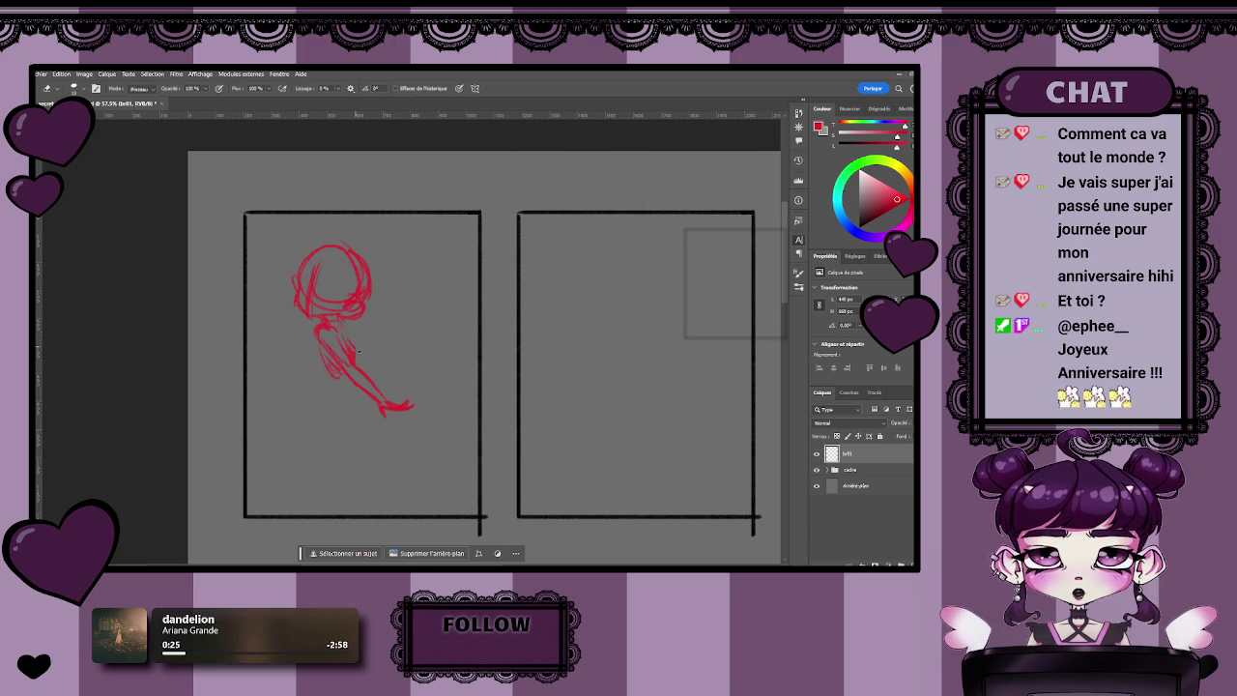
{"action": "key", "text": "b"}
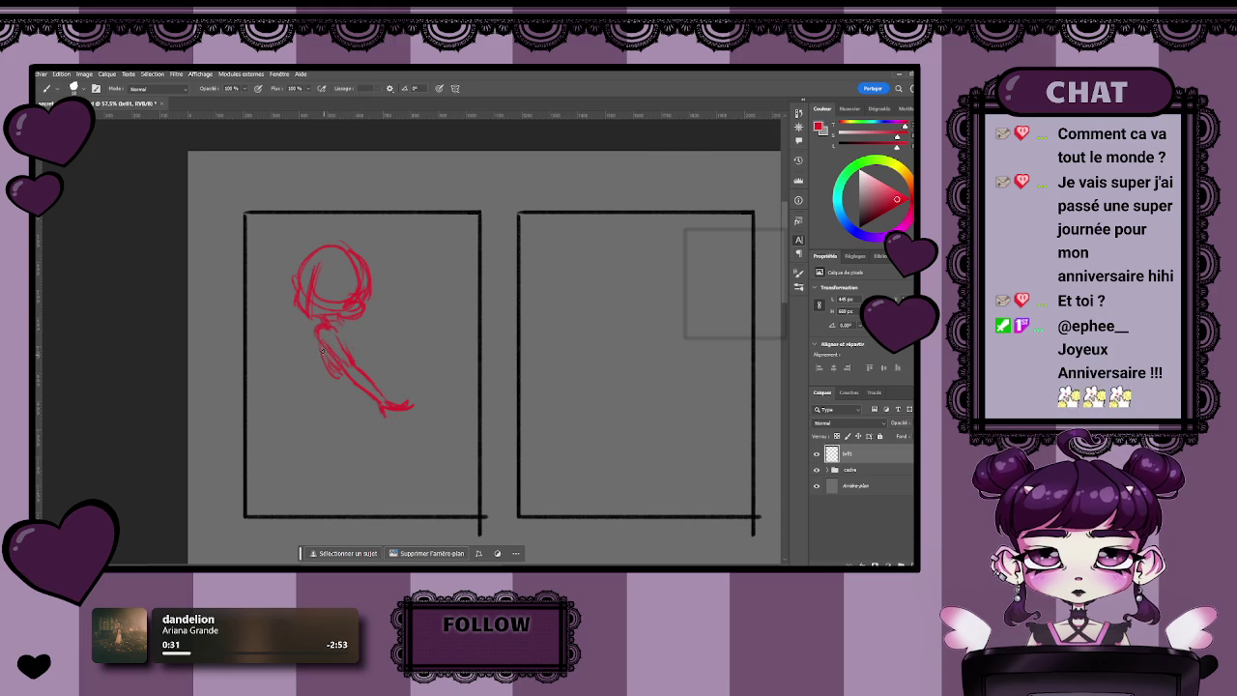
- Sketch the figure's legs, one kicked back, plus an arm stroke, undoing the last foot stroke
{"action": "left_click_drag", "start_coordinate": [347, 342], "coordinate": [353, 361]}
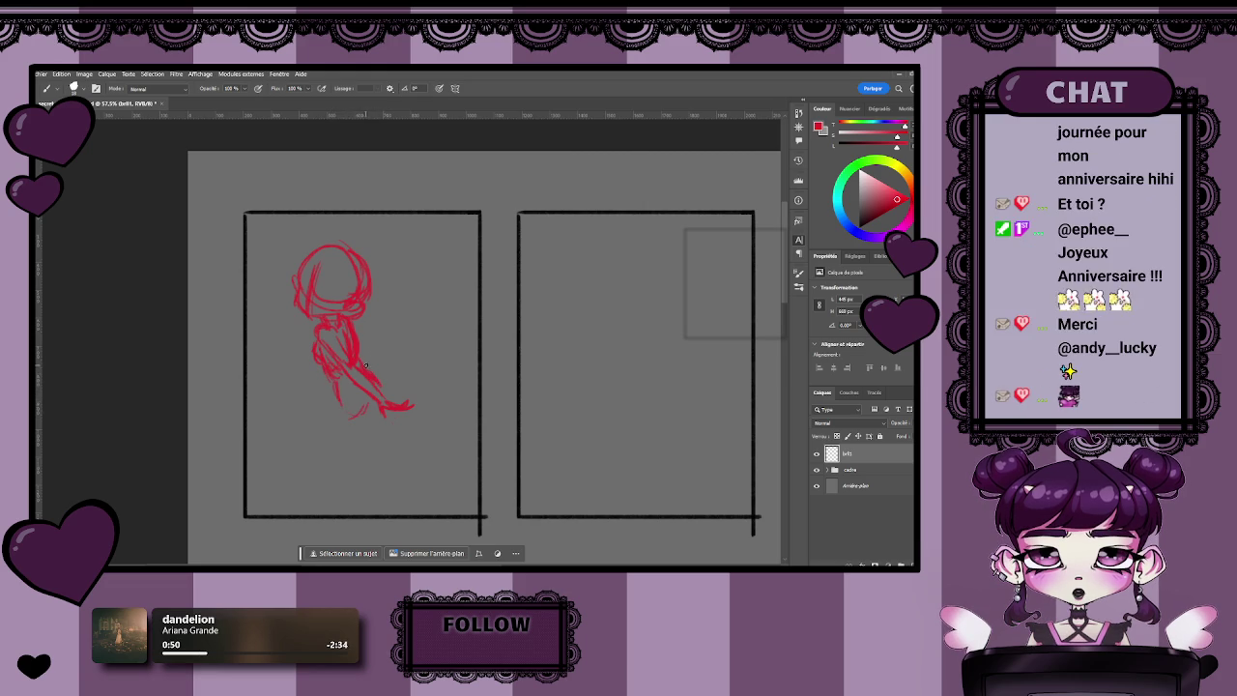
{"action": "left_click_drag", "start_coordinate": [341, 425], "coordinate": [331, 364]}
{"action": "left_click_drag", "start_coordinate": [326, 319], "coordinate": [333, 385]}
{"action": "left_click_drag", "start_coordinate": [358, 341], "coordinate": [339, 419]}
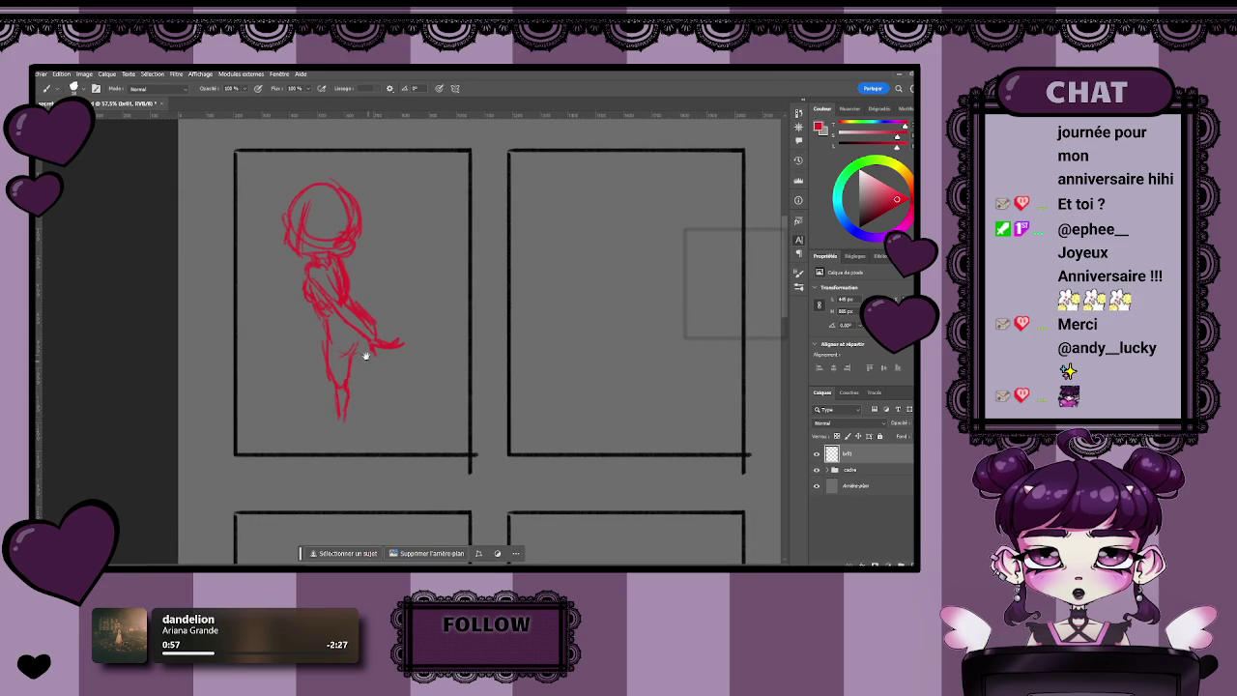
{"action": "left_click_drag", "start_coordinate": [357, 348], "coordinate": [406, 391]}
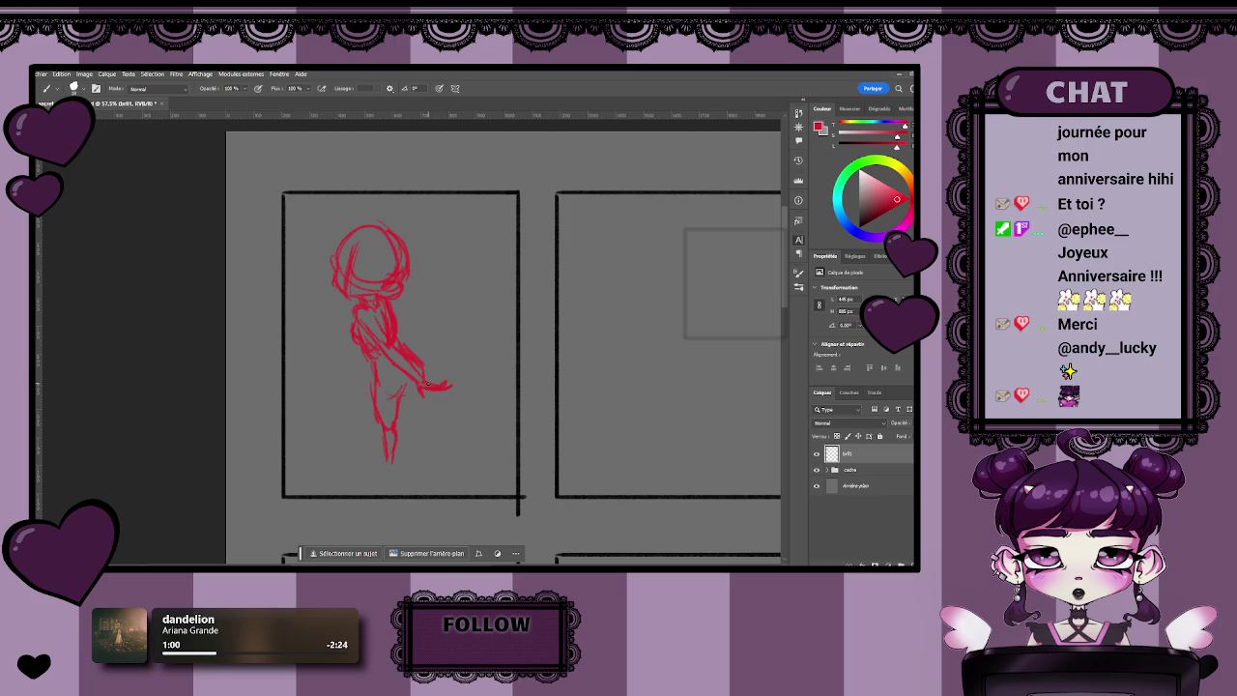
{"action": "mouse_move", "coordinate": [398, 336]}
{"action": "left_mouse_down"}
{"action": "mouse_move", "coordinate": [417, 354]}
{"action": "mouse_move", "coordinate": [421, 410]}
{"action": "mouse_move", "coordinate": [484, 369]}
{"action": "mouse_move", "coordinate": [464, 379]}
{"action": "left_mouse_up"}
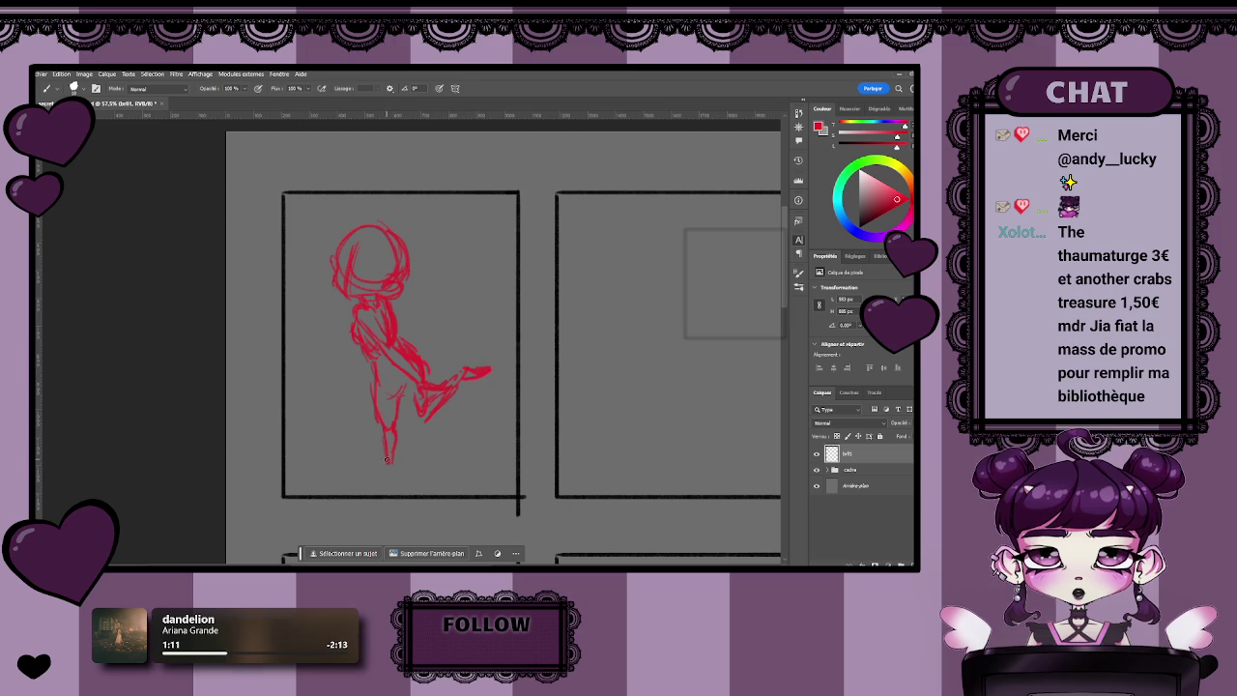
{"action": "key", "text": "ctrl+z"}
- Sketch an arm reaching across the figure's left side, redoing a first failed attempt
{"action": "key", "text": "z"}
{"action": "left_click_drag", "start_coordinate": [404, 485], "coordinate": [394, 474]}
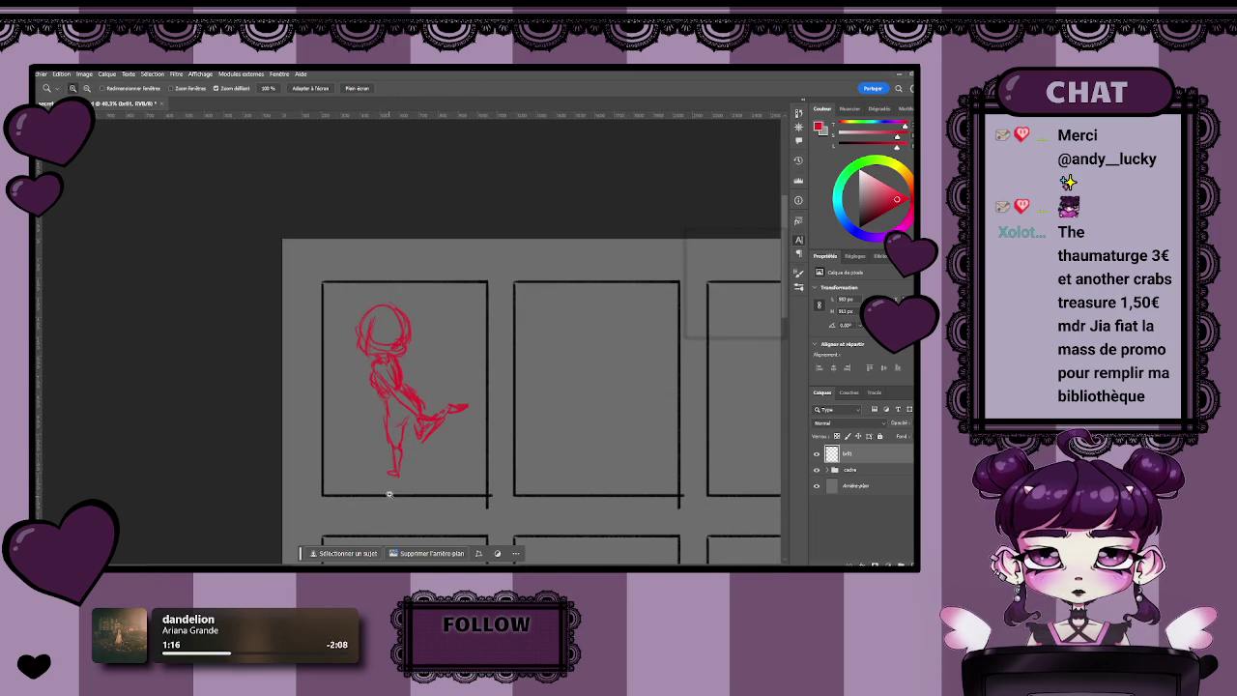
{"action": "key", "text": "b"}
{"action": "mouse_move", "coordinate": [463, 388]}
{"action": "left_mouse_down"}
{"action": "mouse_move", "coordinate": [345, 412]}
{"action": "mouse_move", "coordinate": [366, 401]}
{"action": "left_mouse_up"}
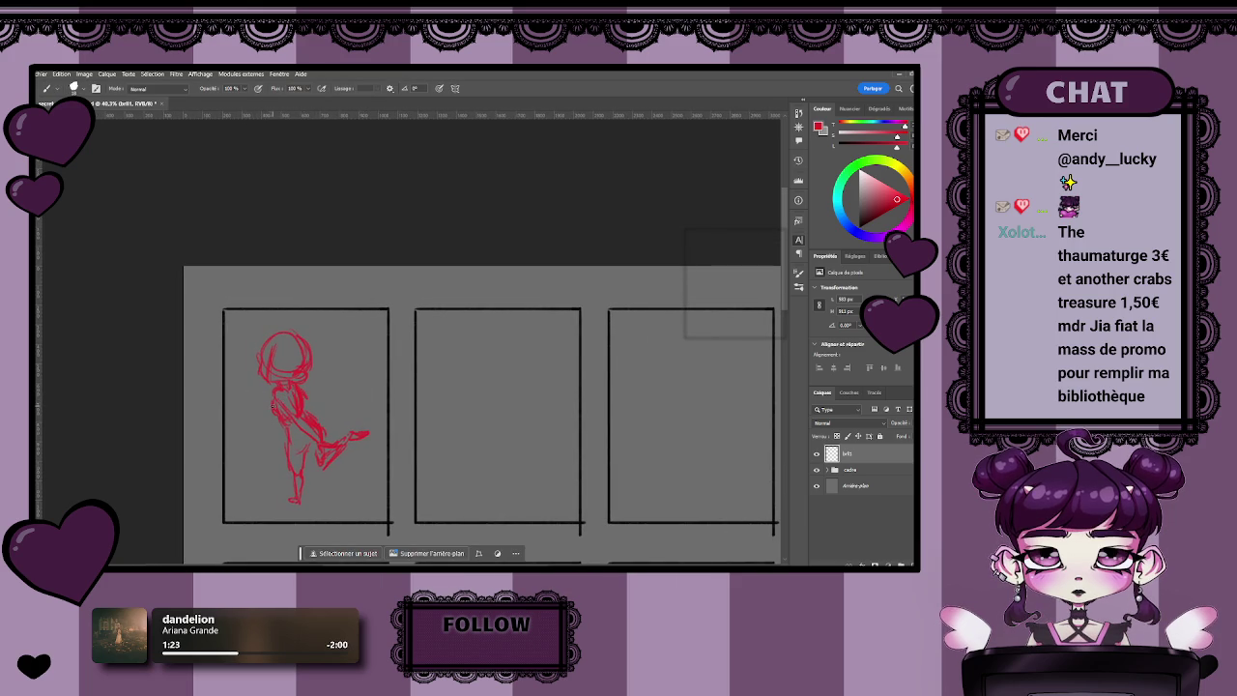
{"action": "mouse_move", "coordinate": [270, 402]}
{"action": "left_mouse_down"}
{"action": "mouse_move", "coordinate": [227, 410]}
{"action": "mouse_move", "coordinate": [266, 409]}
{"action": "left_mouse_up"}
{"action": "key", "text": "ctrl+z"}
{"action": "key", "text": "ctrl+z"}
{"action": "key", "text": "e"}
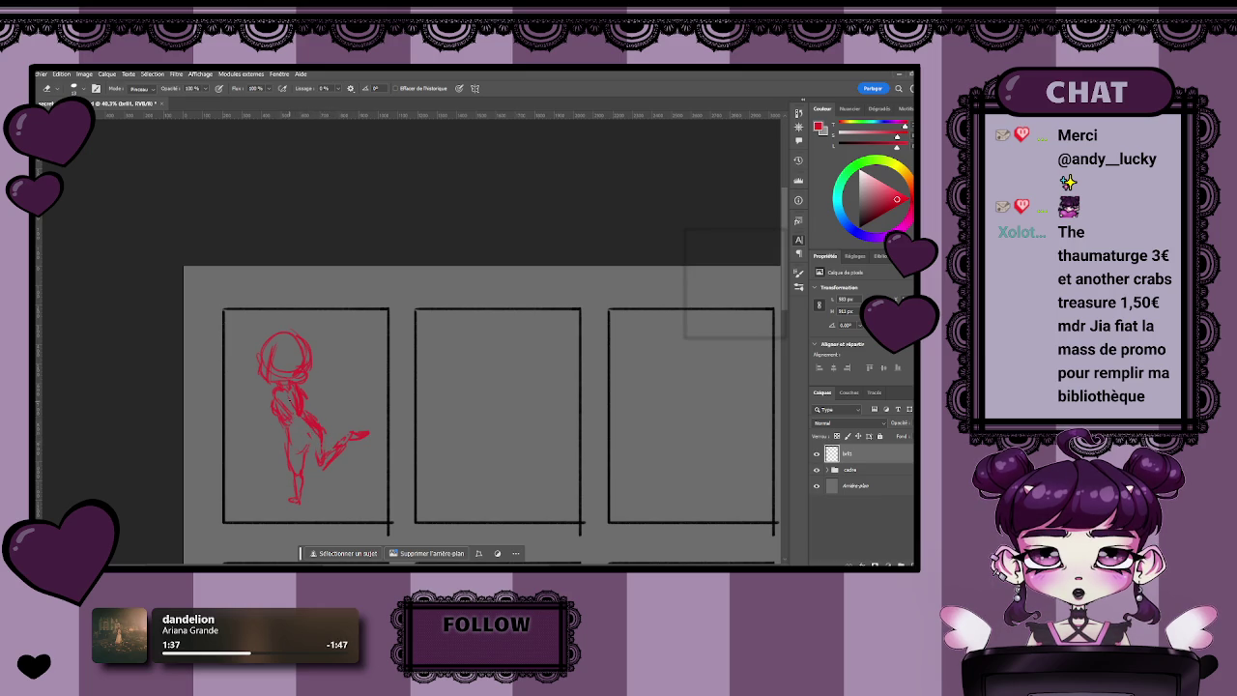
{"action": "scroll", "coordinate": [280, 368], "scroll_direction": "up", "scroll_amount": 5}
{"action": "key", "text": "b"}
{"action": "mouse_move", "coordinate": [316, 366]}
{"action": "left_mouse_down"}
{"action": "mouse_move", "coordinate": [288, 400]}
{"action": "mouse_move", "coordinate": [350, 404]}
{"action": "mouse_move", "coordinate": [249, 391]}
{"action": "left_mouse_up"}
{"action": "mouse_move", "coordinate": [232, 434]}
{"action": "left_mouse_down"}
{"action": "mouse_move", "coordinate": [302, 435]}
{"action": "mouse_move", "coordinate": [265, 304]}
{"action": "left_mouse_up"}
- Draw a long diagonal red sword blade with a crossguard, then zoom out to the page
{"action": "mouse_move", "coordinate": [323, 387]}
{"action": "left_mouse_down"}
{"action": "mouse_move", "coordinate": [257, 288]}
{"action": "mouse_move", "coordinate": [356, 446]}
{"action": "left_mouse_up"}
{"action": "left_click_drag", "start_coordinate": [288, 330], "coordinate": [359, 447]}
{"action": "mouse_move", "coordinate": [330, 403]}
{"action": "left_mouse_down"}
{"action": "mouse_move", "coordinate": [257, 290]}
{"action": "mouse_move", "coordinate": [299, 387]}
{"action": "mouse_move", "coordinate": [341, 411]}
{"action": "mouse_move", "coordinate": [253, 286]}
{"action": "left_mouse_up"}
{"action": "key", "text": "z"}
{"action": "key", "text": "b"}
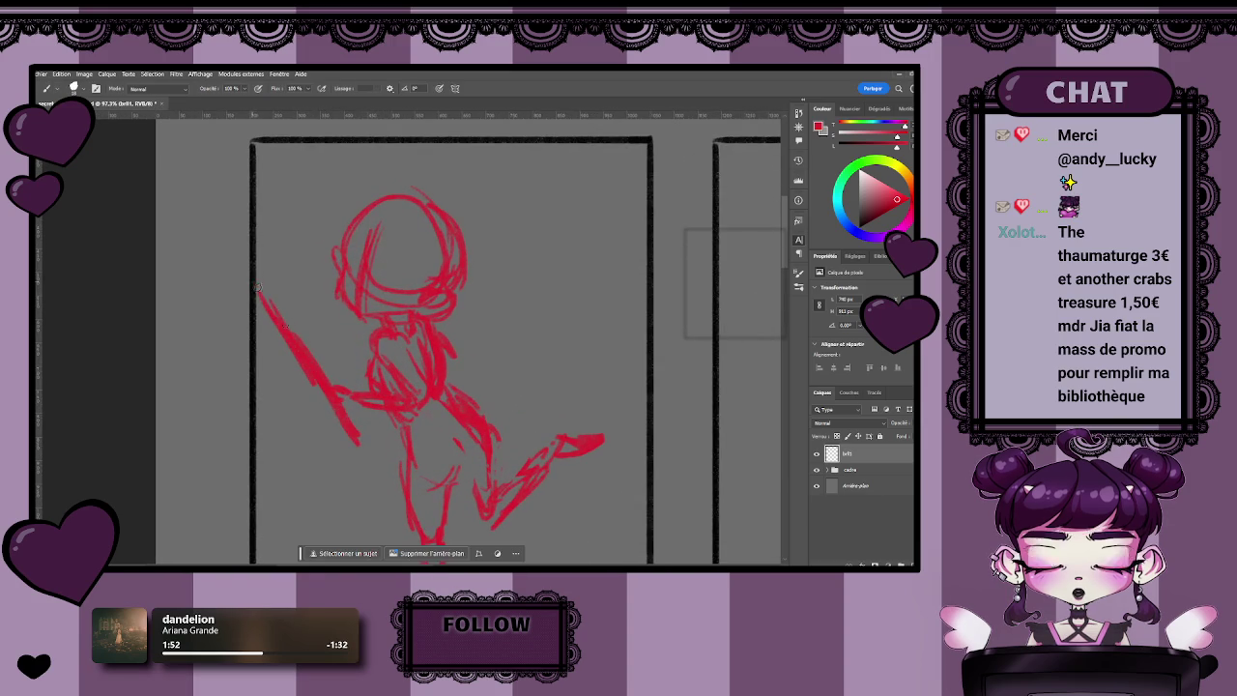
{"action": "mouse_move", "coordinate": [340, 378]}
{"action": "left_mouse_down"}
{"action": "mouse_move", "coordinate": [307, 392]}
{"action": "mouse_move", "coordinate": [253, 284]}
{"action": "left_mouse_up"}
{"action": "left_click_drag", "start_coordinate": [270, 327], "coordinate": [259, 301]}
{"action": "key", "text": "z"}
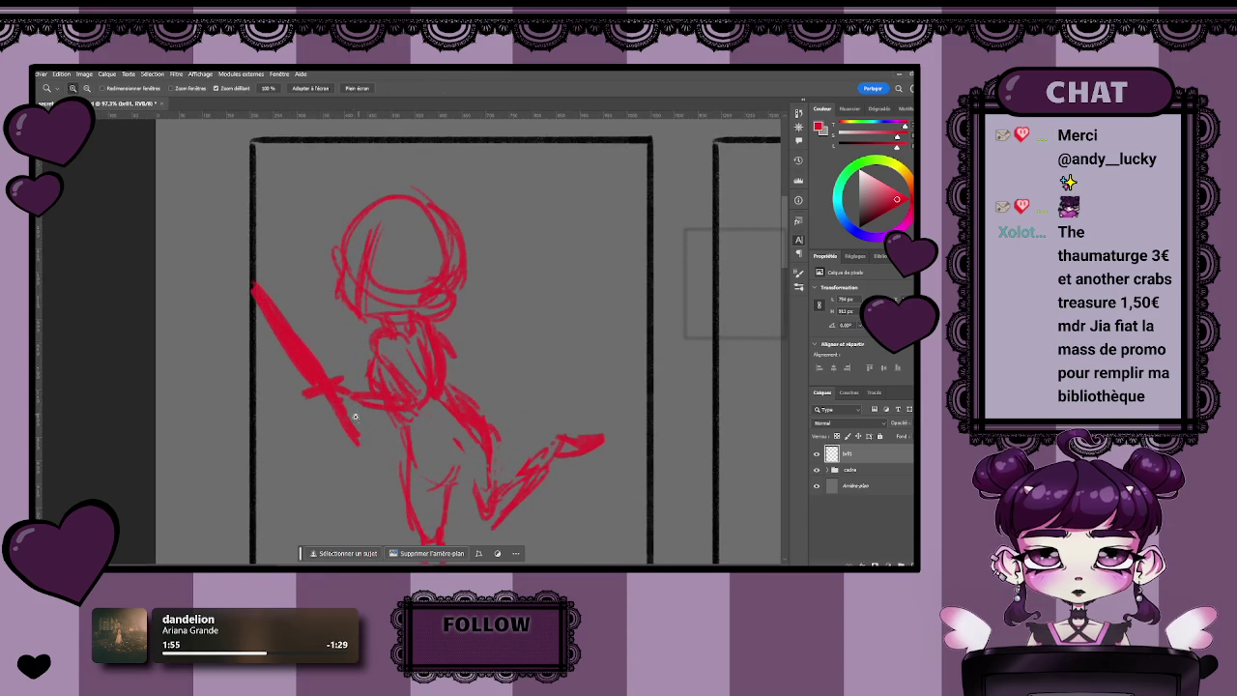
{"action": "left_click_drag", "start_coordinate": [357, 415], "coordinate": [284, 416]}
{"action": "key", "text": "b"}
{"action": "key", "text": "z"}
{"action": "left_click_drag", "start_coordinate": [340, 386], "coordinate": [321, 358]}
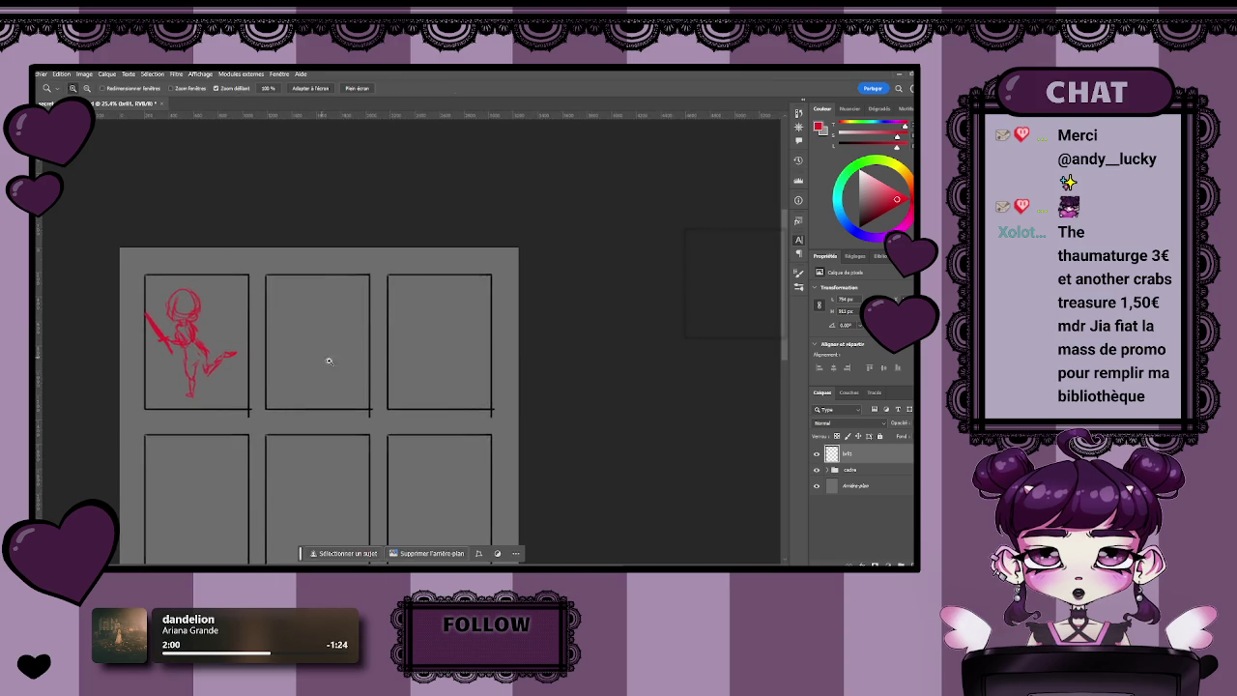
- Create a new layer with Ctrl+Shift+Alt+N and rename it brf2
{"action": "left_click", "coordinate": [322, 358]}
{"action": "key", "text": "b"}
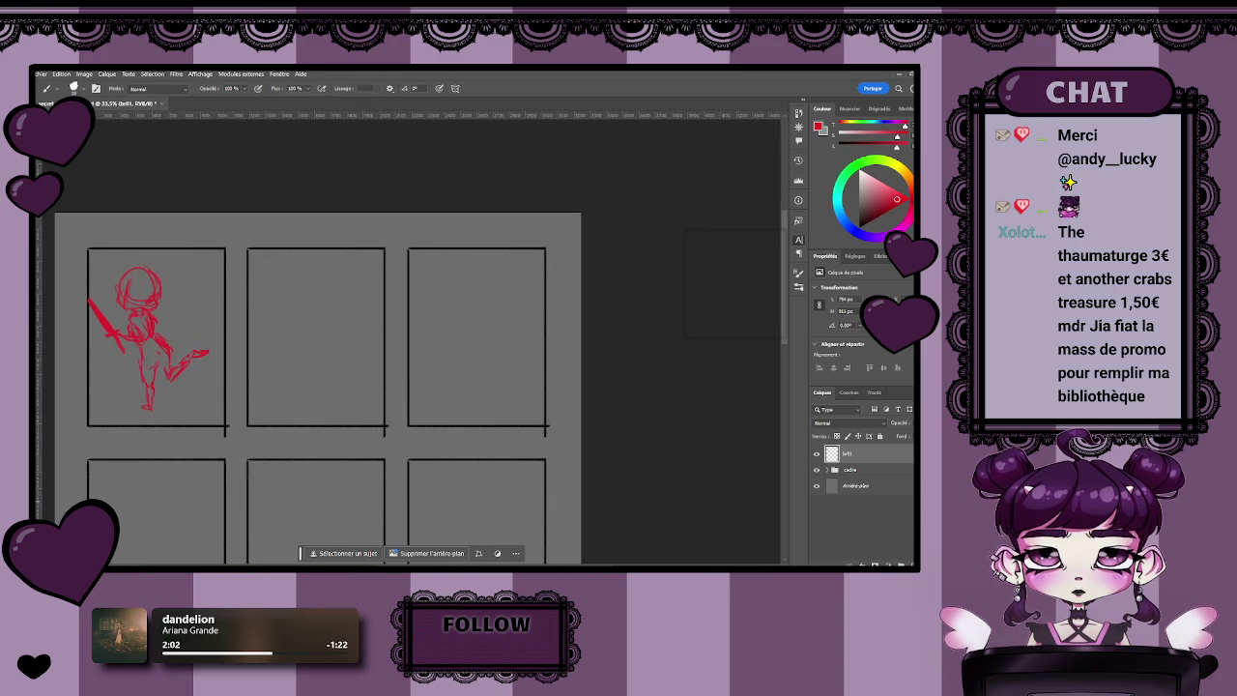
{"action": "key", "text": "ctrl+shift+alt+n"}
{"action": "double_click", "coordinate": [850, 453]}
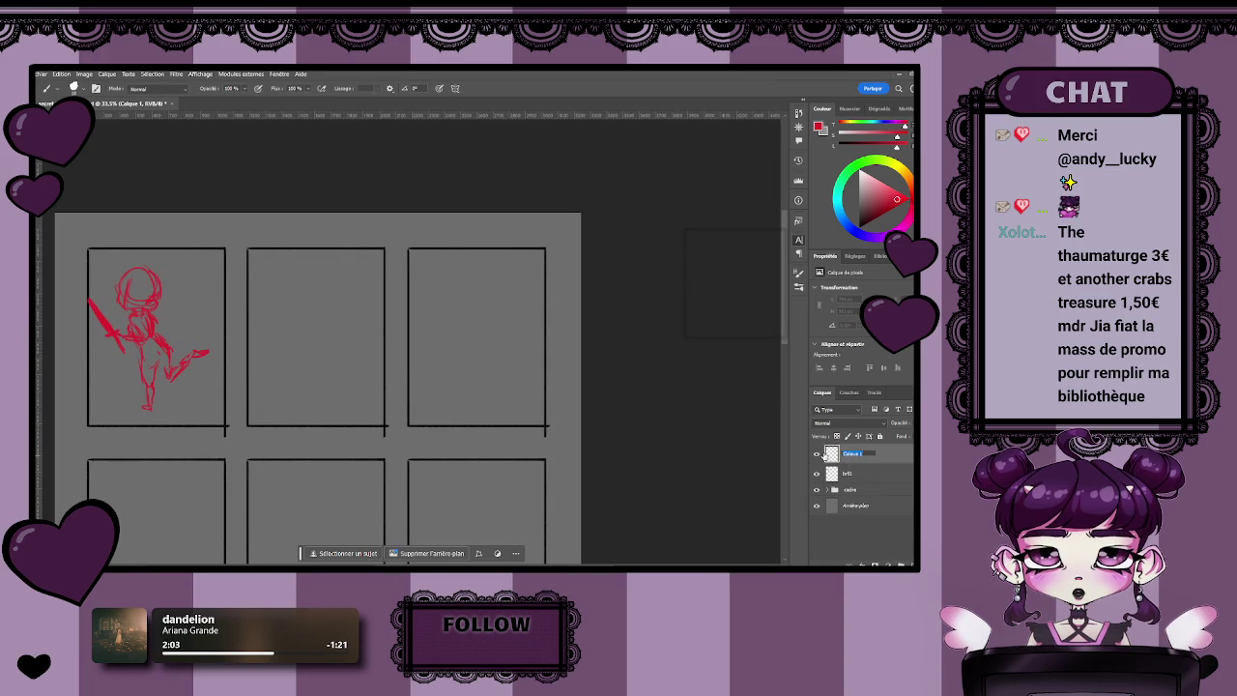
{"action": "type", "text": "brf2"}
{"action": "key", "text": "Return"}
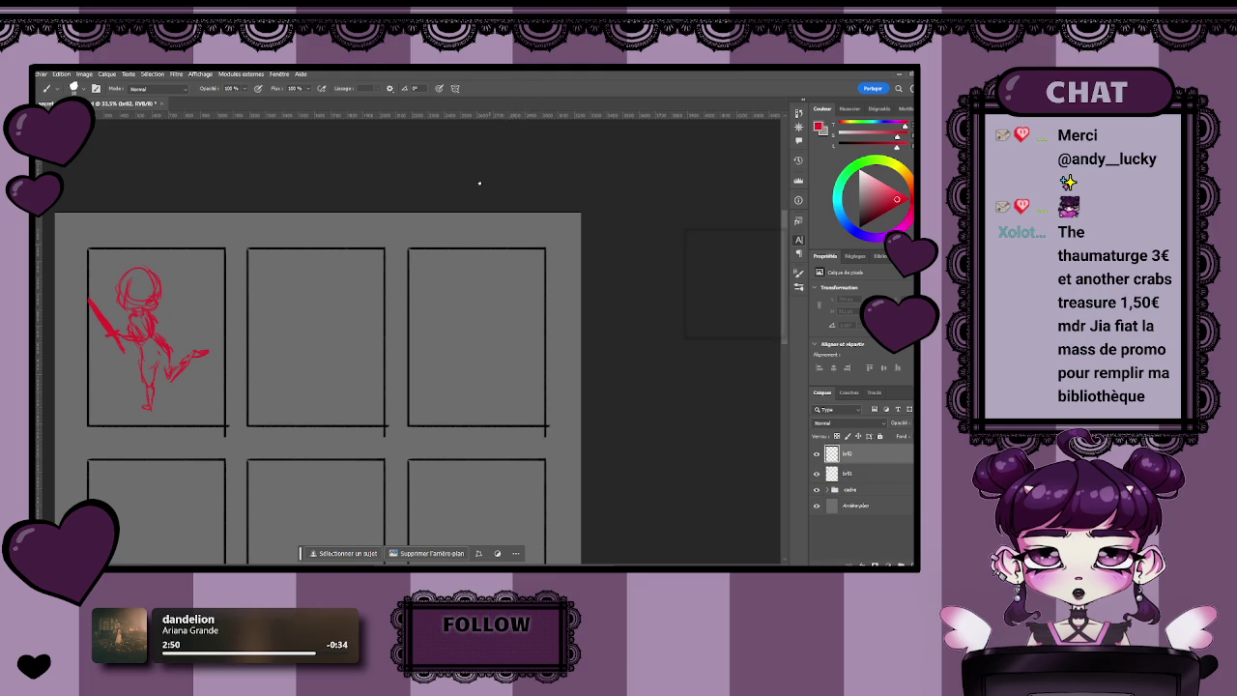
{"action": "left_click_drag", "start_coordinate": [366, 384], "coordinate": [472, 409]}
{"action": "scroll", "coordinate": [442, 364], "scroll_direction": "up", "scroll_amount": 4}
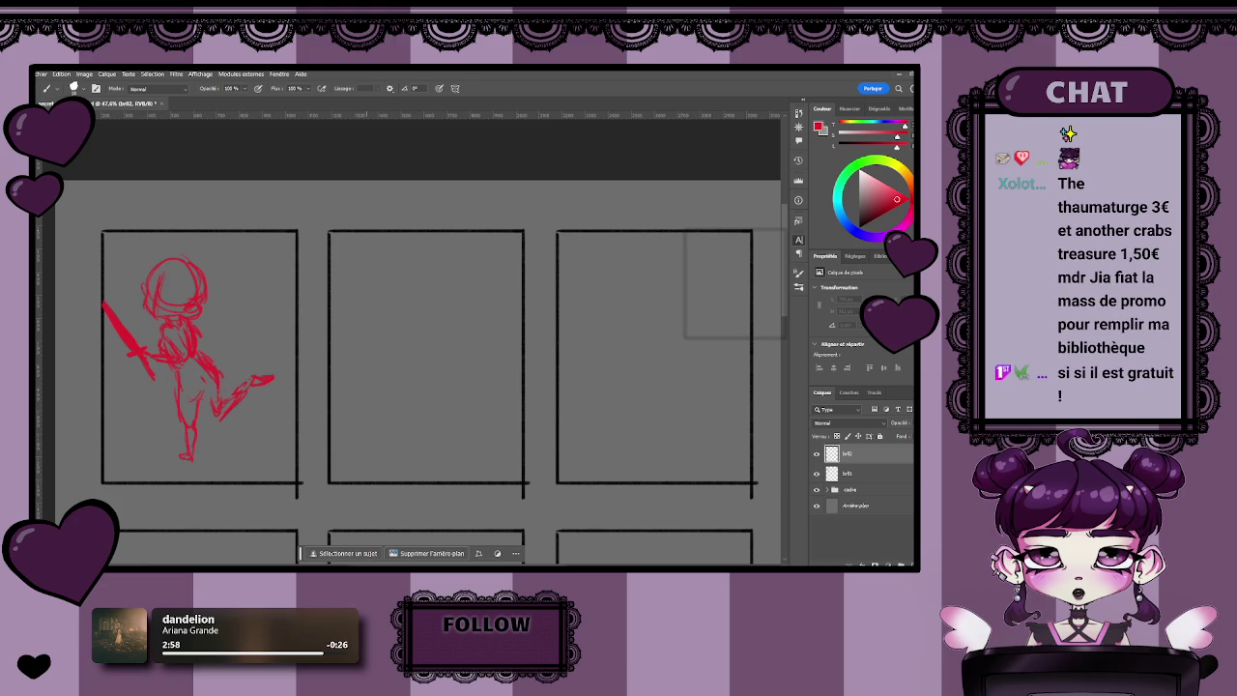
- Draw a small red oval head in the second panel with a loop beneath it
{"action": "left_click_drag", "start_coordinate": [407, 262], "coordinate": [409, 280]}
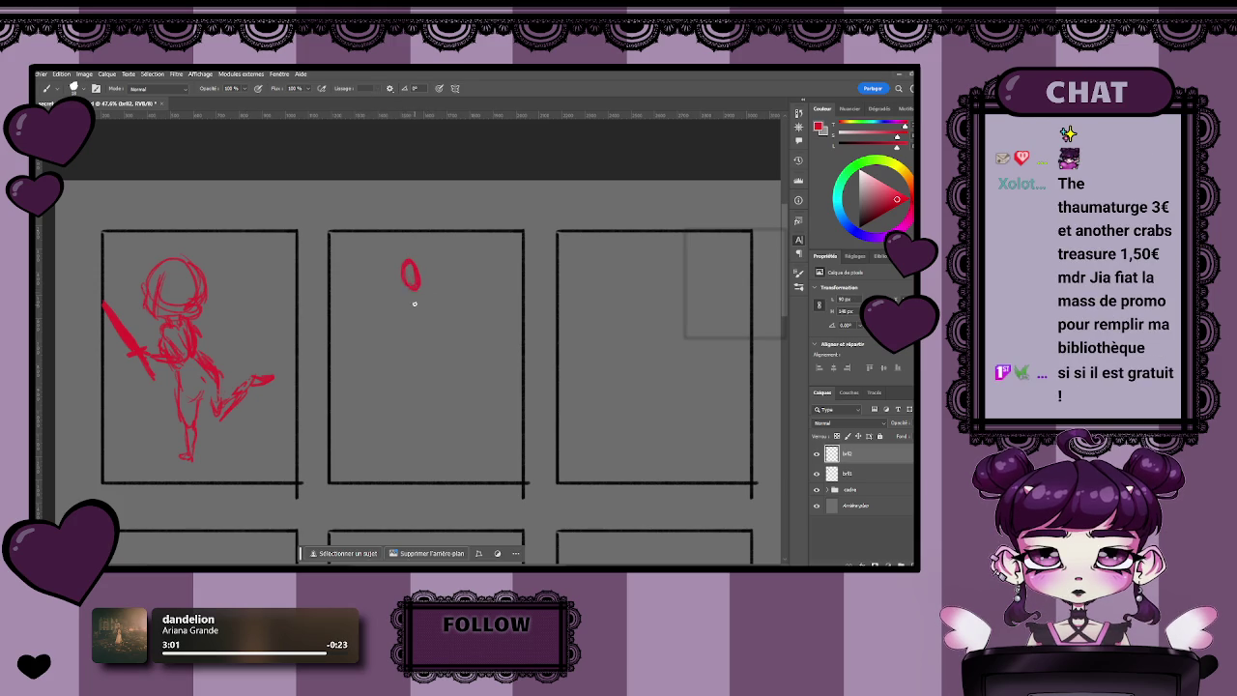
{"action": "key", "text": "ctrl+z"}
{"action": "mouse_move", "coordinate": [409, 294]}
{"action": "left_mouse_down"}
{"action": "mouse_move", "coordinate": [421, 323]}
{"action": "mouse_move", "coordinate": [411, 320]}
{"action": "left_mouse_up"}
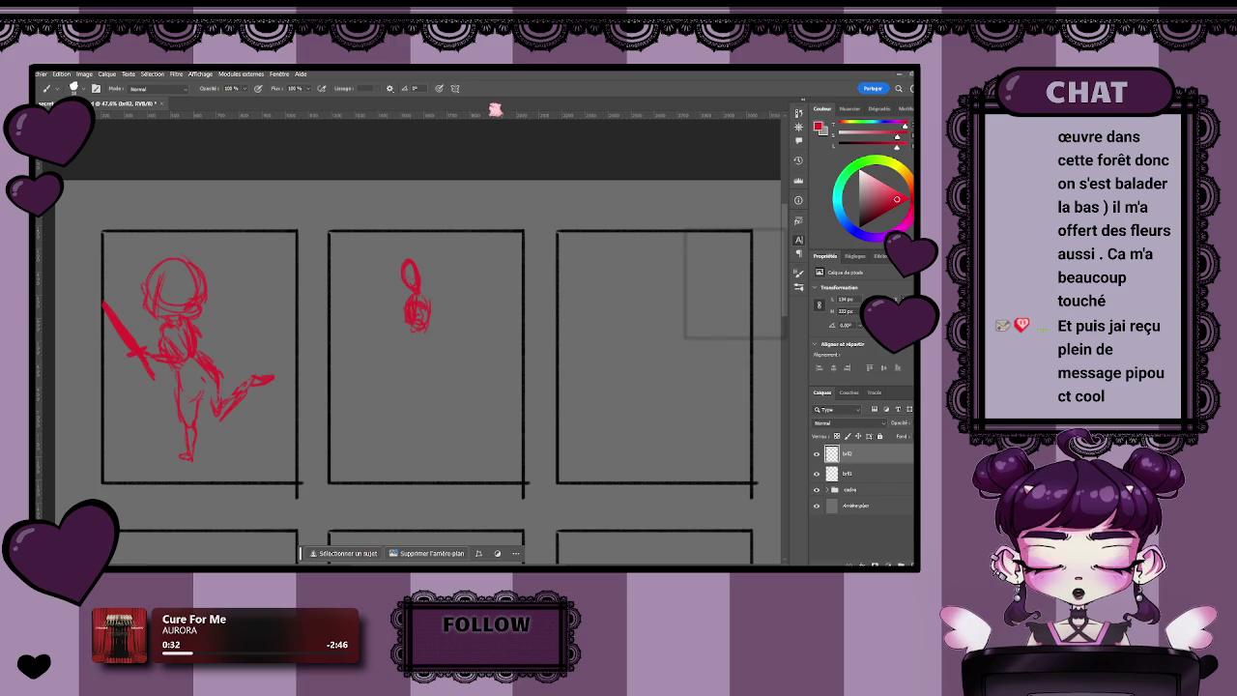
- Erase the body strokes below the second panel's oval head, then zoom out
{"action": "key", "text": "e"}
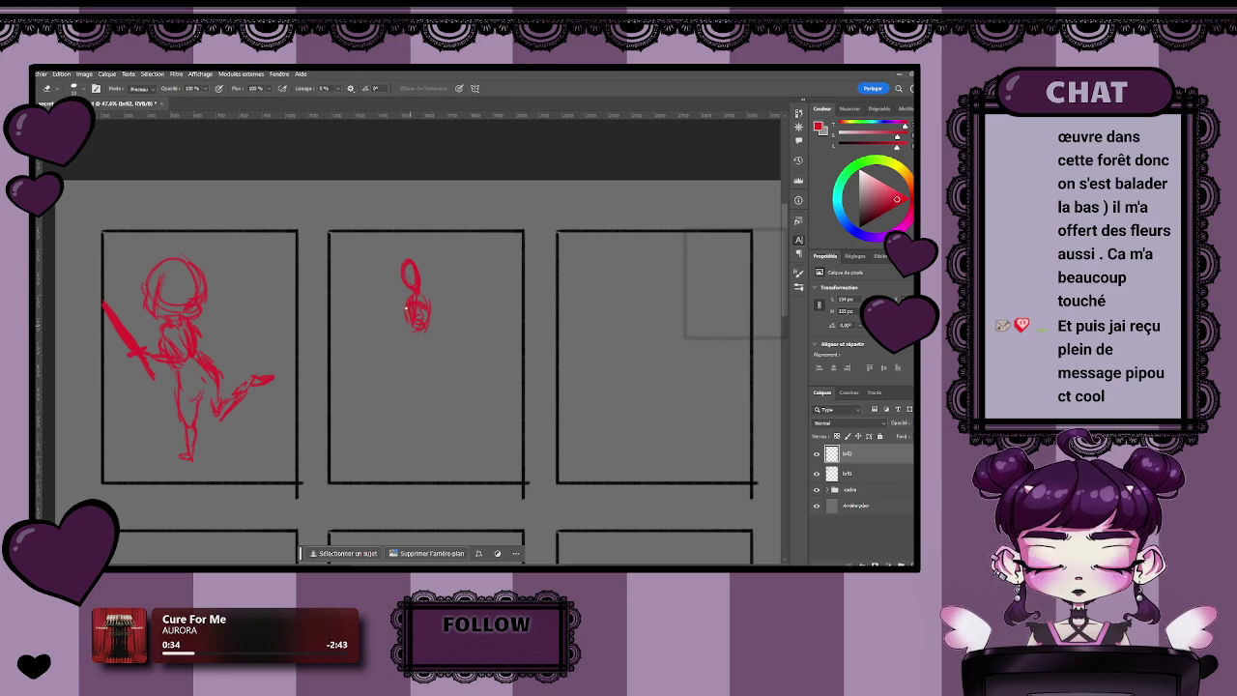
{"action": "mouse_move", "coordinate": [411, 299]}
{"action": "left_mouse_down"}
{"action": "mouse_move", "coordinate": [405, 323]}
{"action": "mouse_move", "coordinate": [421, 324]}
{"action": "mouse_move", "coordinate": [441, 306]}
{"action": "mouse_move", "coordinate": [418, 293]}
{"action": "left_mouse_up"}
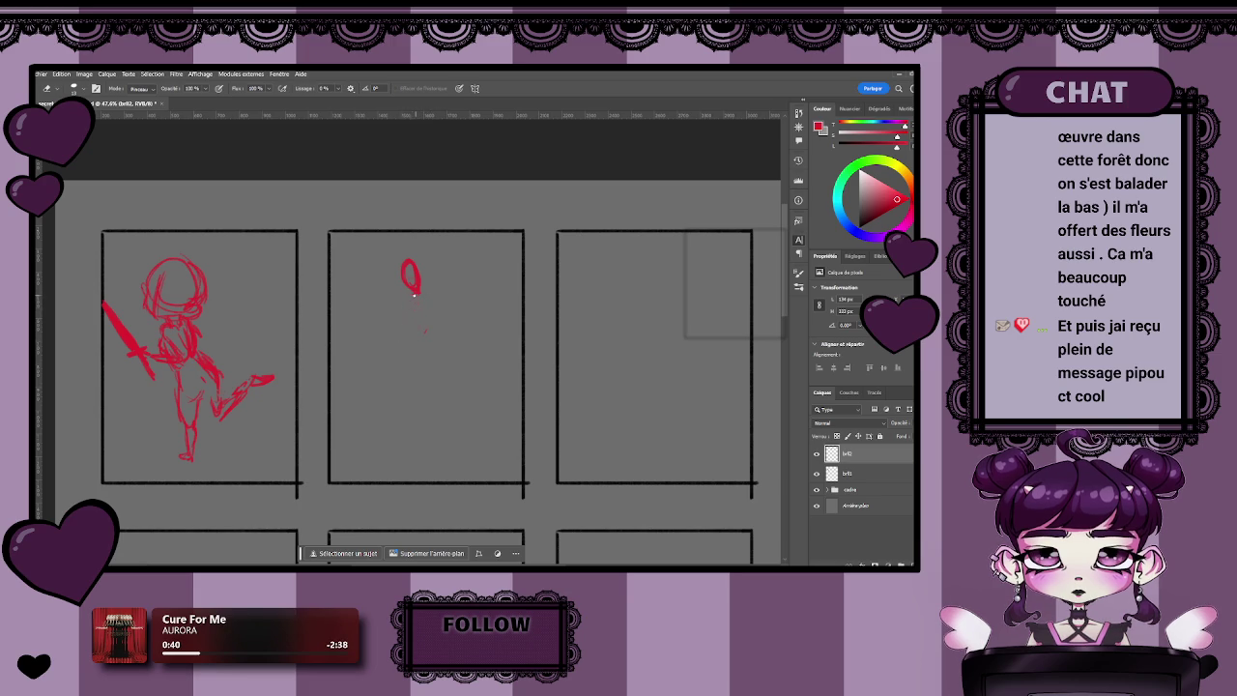
{"action": "key", "text": "z"}
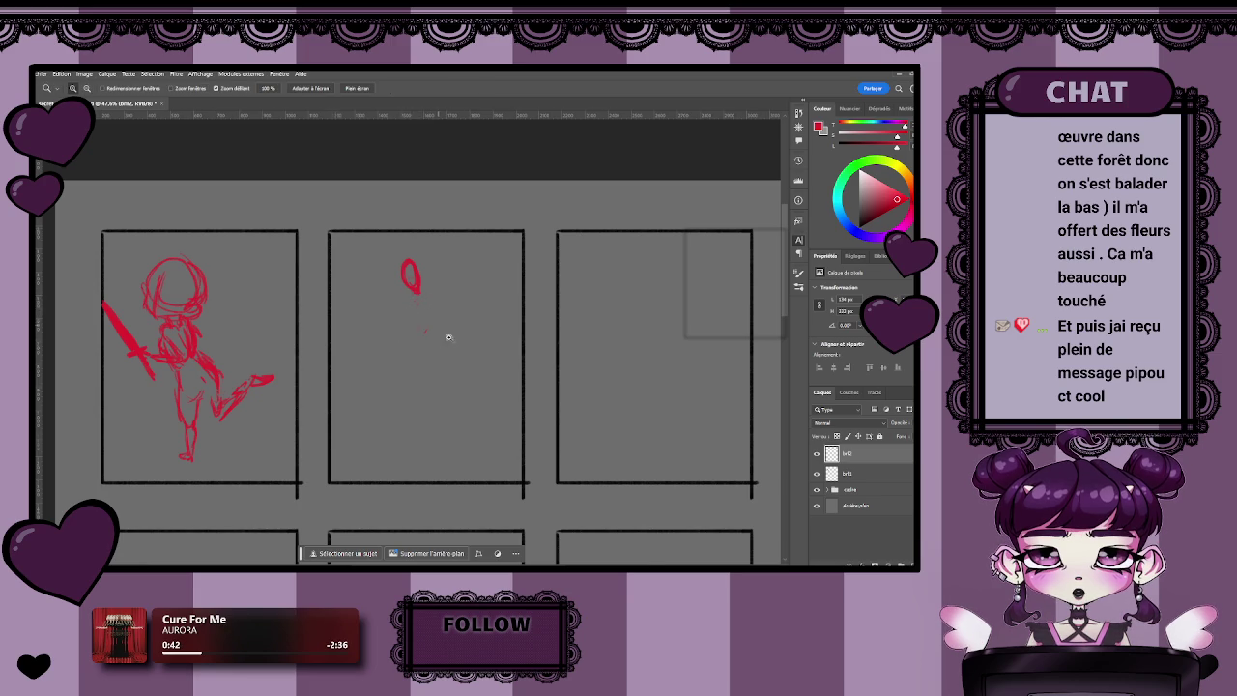
{"action": "scroll", "coordinate": [442, 329], "scroll_direction": "down", "scroll_amount": 2}
{"action": "key", "text": "b"}
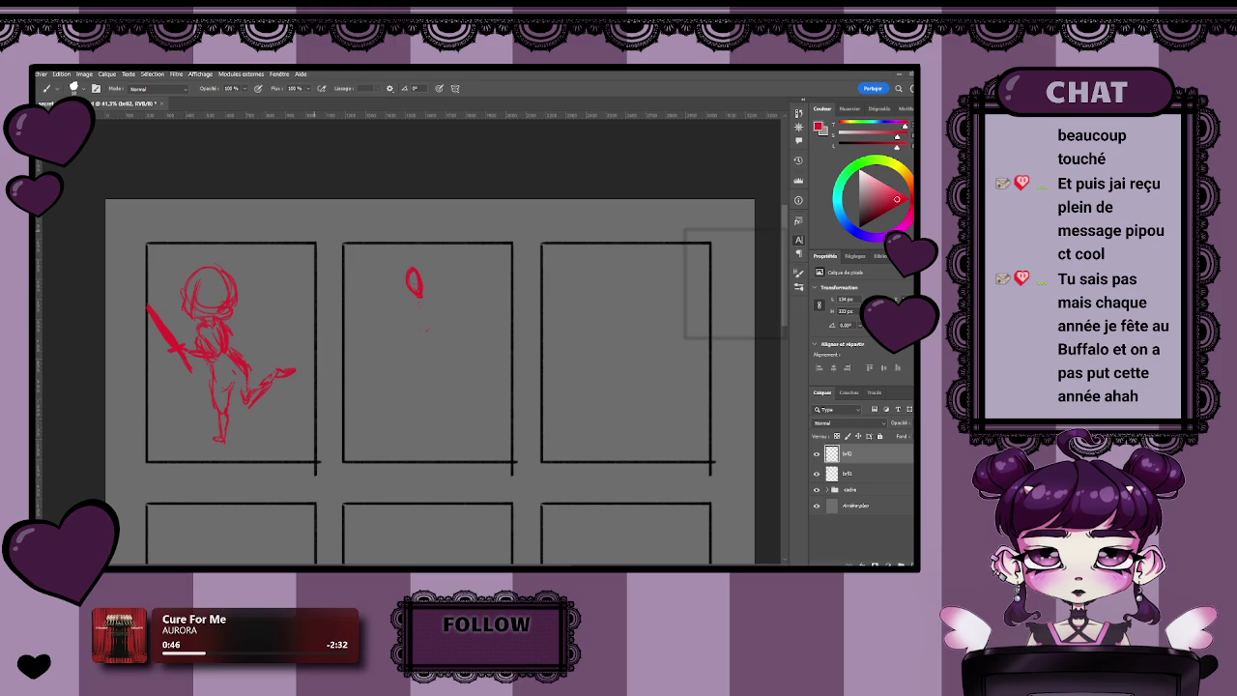
{"action": "key", "text": "e"}
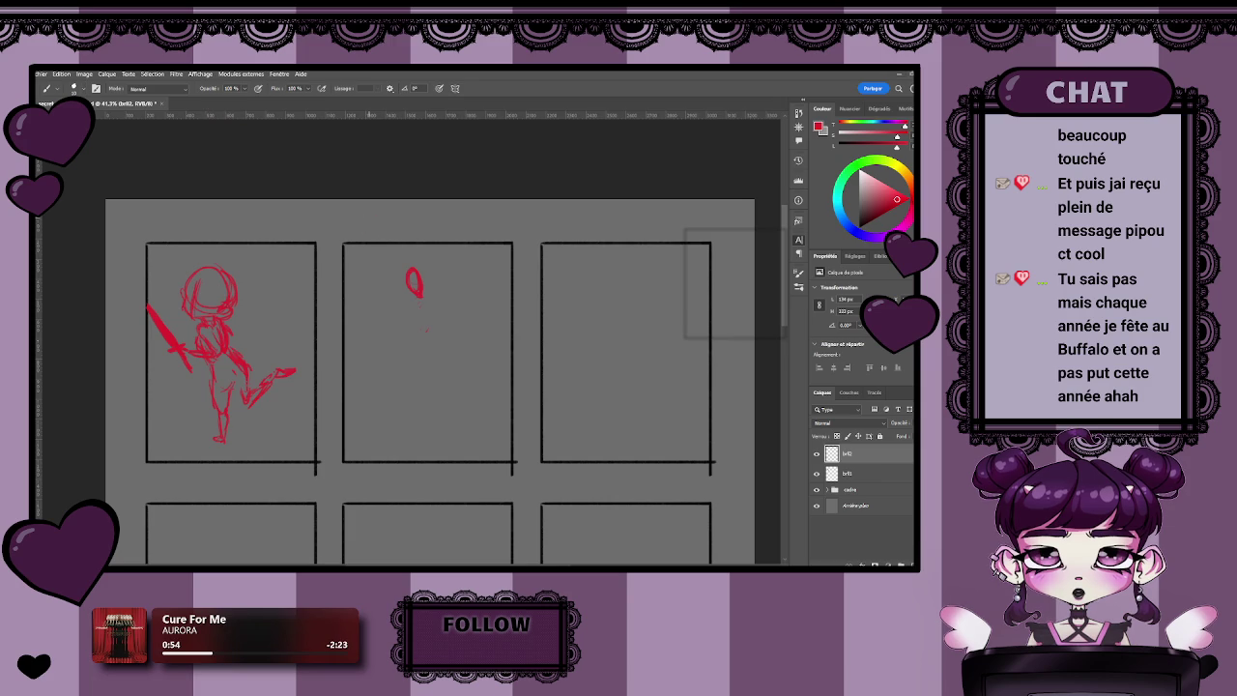
{"action": "scroll", "coordinate": [404, 415], "scroll_direction": "up", "scroll_amount": 1}
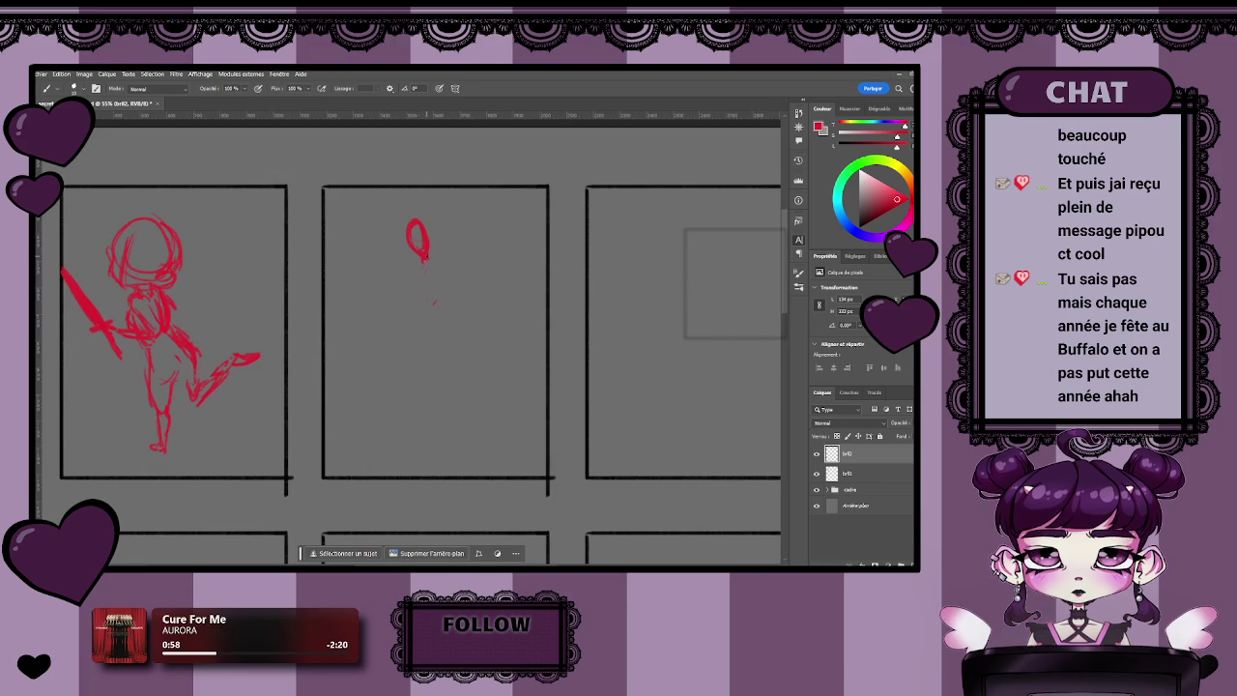
- Sketch the middle figure's torso, hips, lower legs and foot in red
{"action": "left_click_drag", "start_coordinate": [431, 257], "coordinate": [444, 257]}
{"action": "left_click_drag", "start_coordinate": [434, 258], "coordinate": [428, 294]}
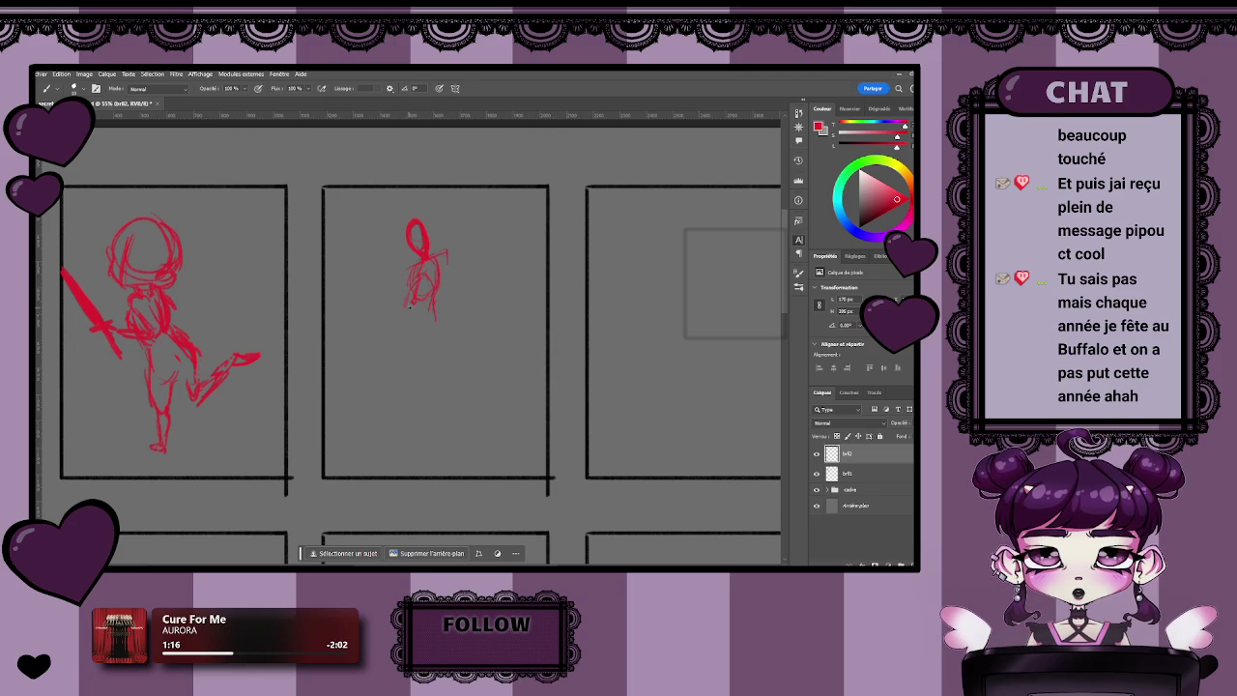
{"action": "mouse_move", "coordinate": [413, 329]}
{"action": "left_mouse_down"}
{"action": "mouse_move", "coordinate": [402, 303]}
{"action": "mouse_move", "coordinate": [396, 327]}
{"action": "mouse_move", "coordinate": [432, 350]}
{"action": "left_mouse_up"}
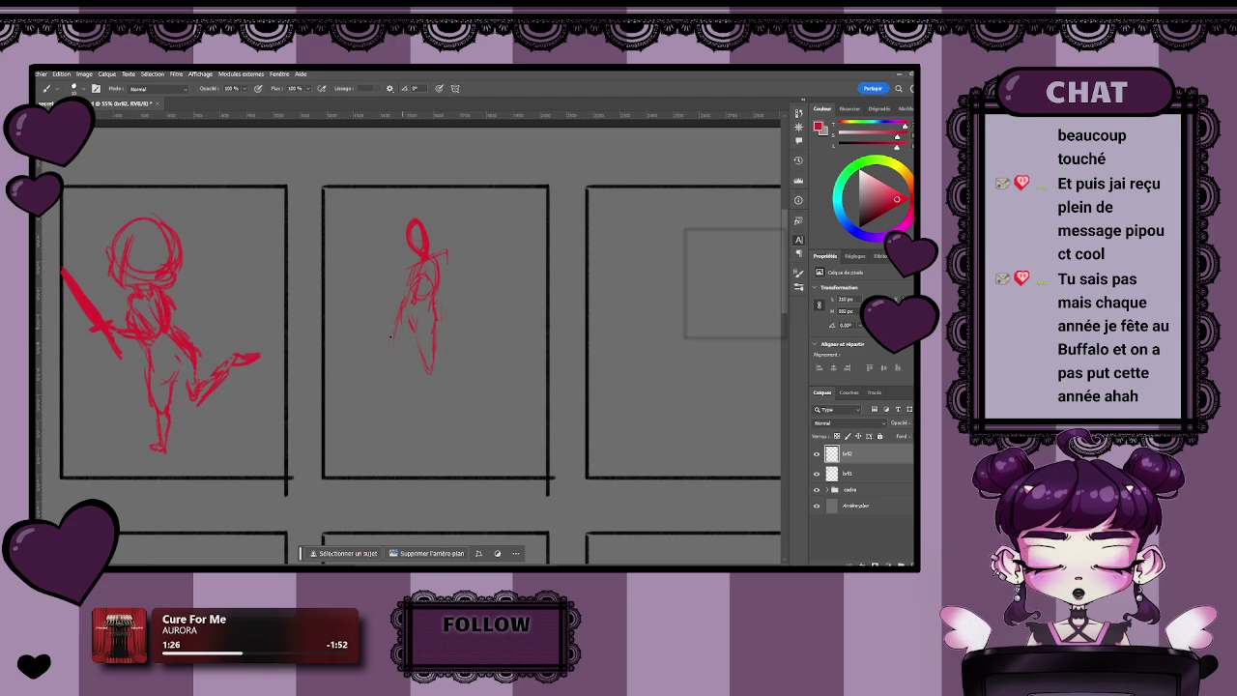
{"action": "mouse_move", "coordinate": [417, 331]}
{"action": "left_mouse_down"}
{"action": "mouse_move", "coordinate": [410, 360]}
{"action": "mouse_move", "coordinate": [393, 367]}
{"action": "mouse_move", "coordinate": [421, 415]}
{"action": "left_mouse_up"}
{"action": "left_click_drag", "start_coordinate": [408, 362], "coordinate": [430, 432]}
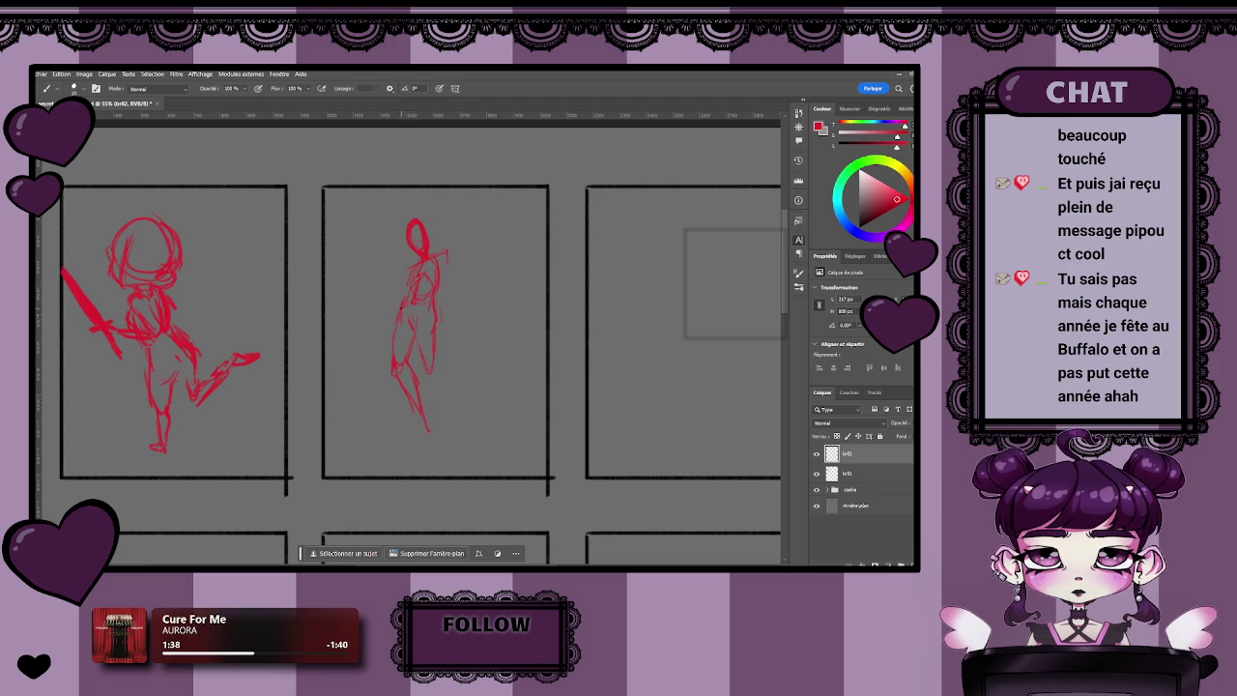
{"action": "key", "text": "e"}
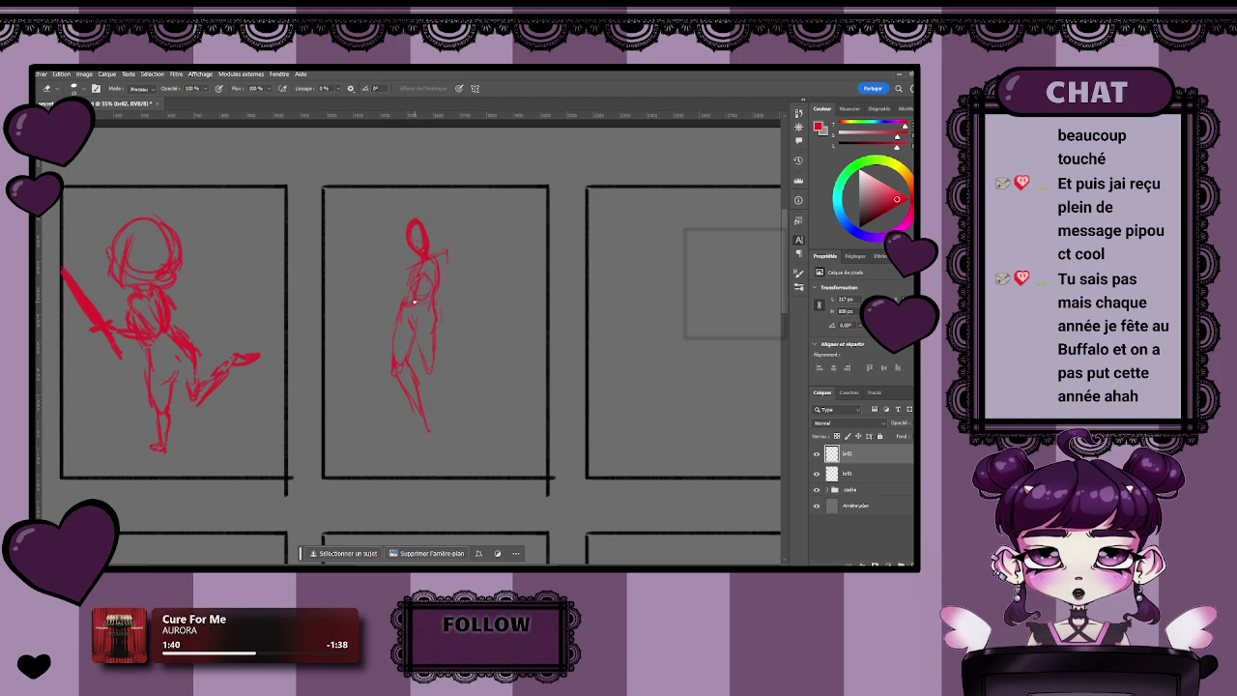
- Zoom in on the middle figure, undo the stray shoulder stroke and redraw the shoulder line
{"action": "key", "text": "b"}
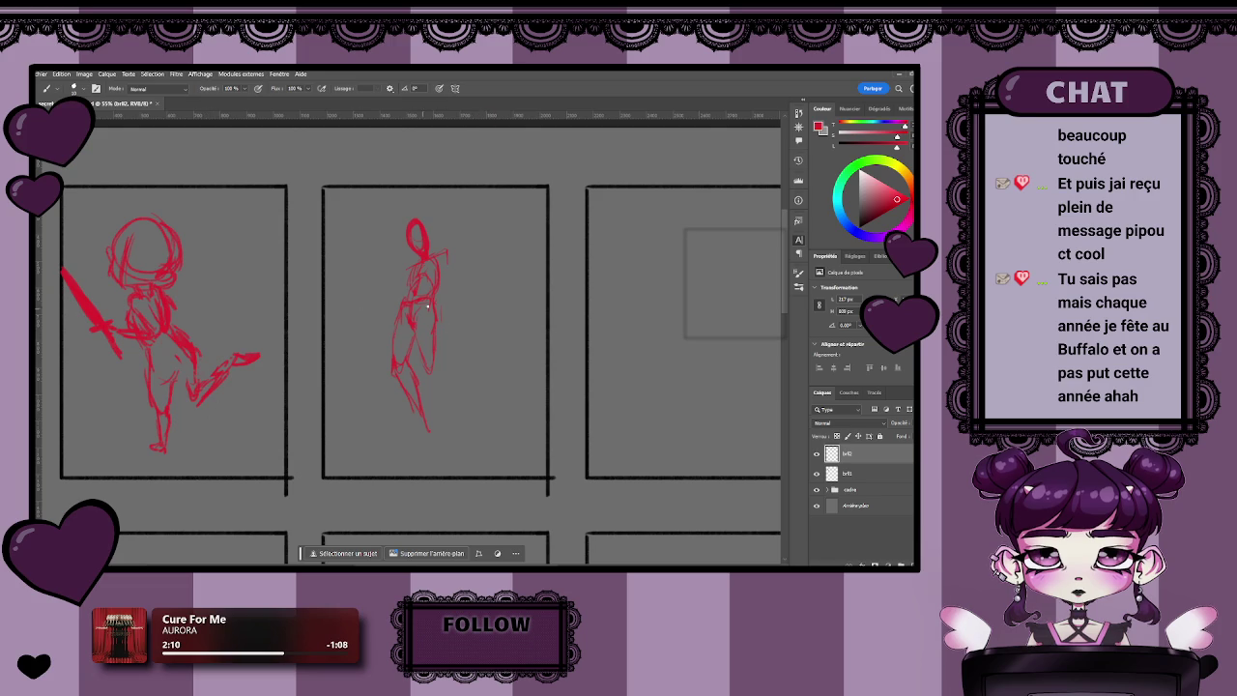
{"action": "scroll", "coordinate": [435, 386], "scroll_direction": "up", "scroll_amount": 1}
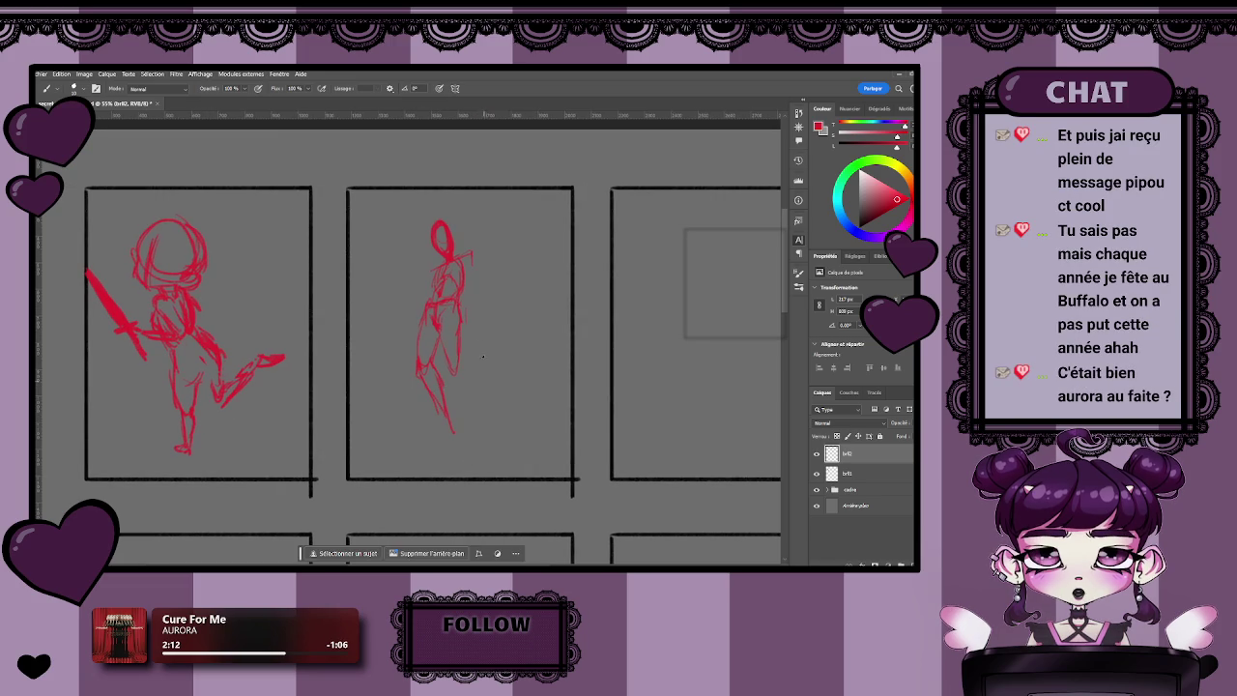
{"action": "scroll", "coordinate": [486, 362], "scroll_direction": "up", "scroll_amount": 1}
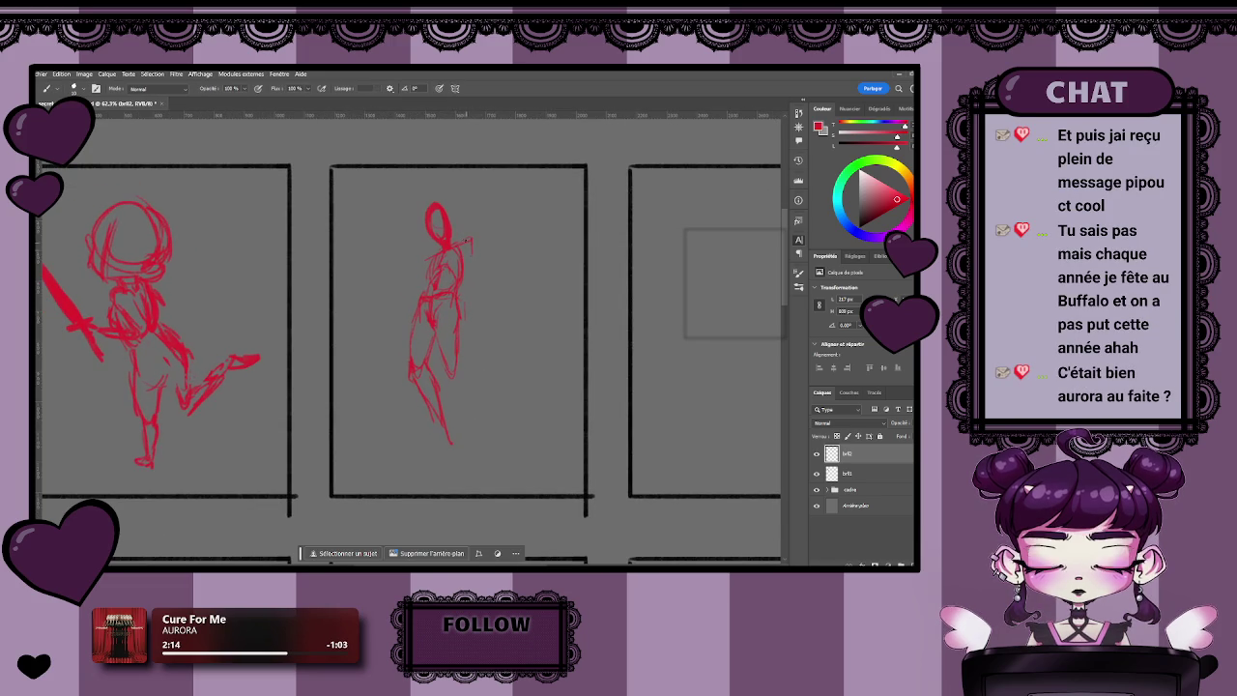
{"action": "key", "text": "z"}
{"action": "left_click_drag", "start_coordinate": [464, 245], "coordinate": [486, 245]}
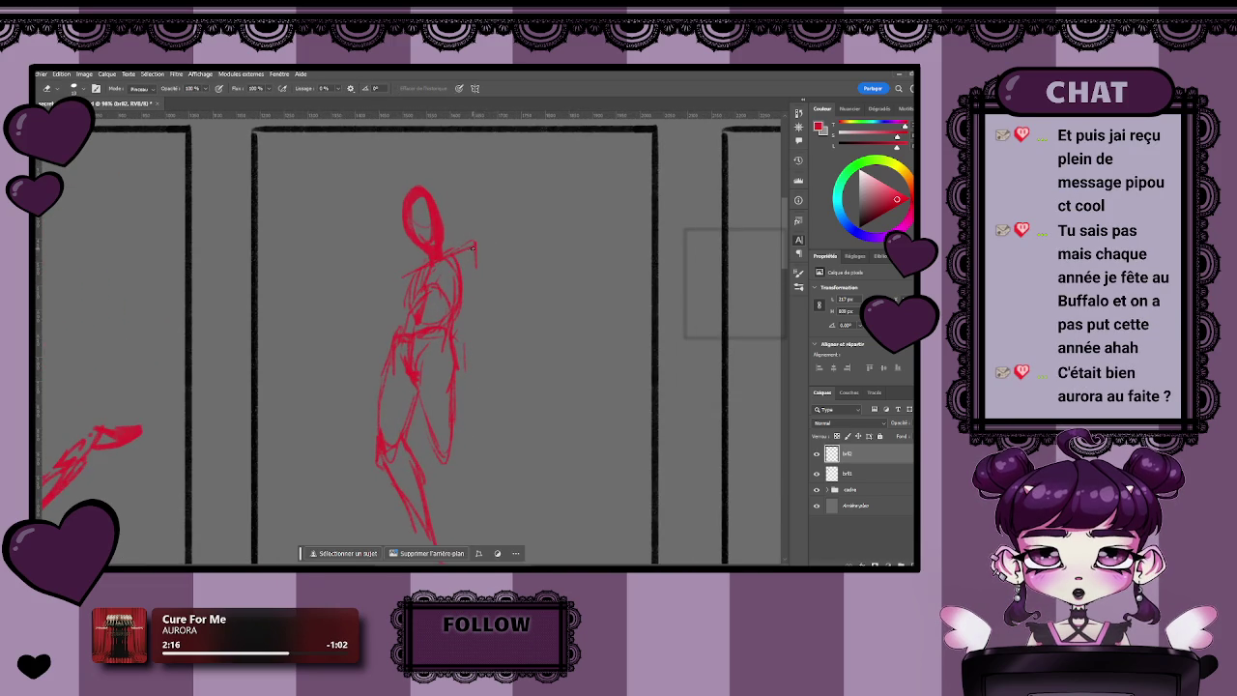
{"action": "key", "text": "ctrl+z"}
{"action": "key", "text": "b"}
{"action": "left_click_drag", "start_coordinate": [452, 255], "coordinate": [471, 250]}
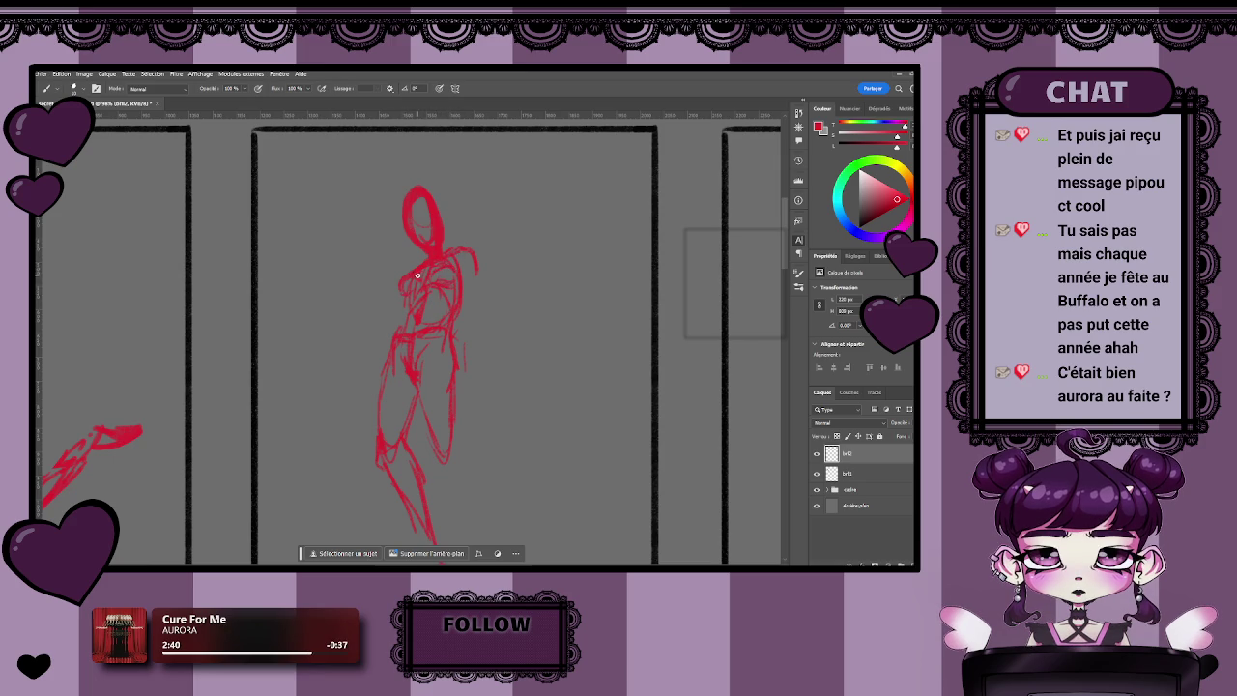
{"action": "scroll", "coordinate": [454, 290], "scroll_direction": "down", "scroll_amount": 3}
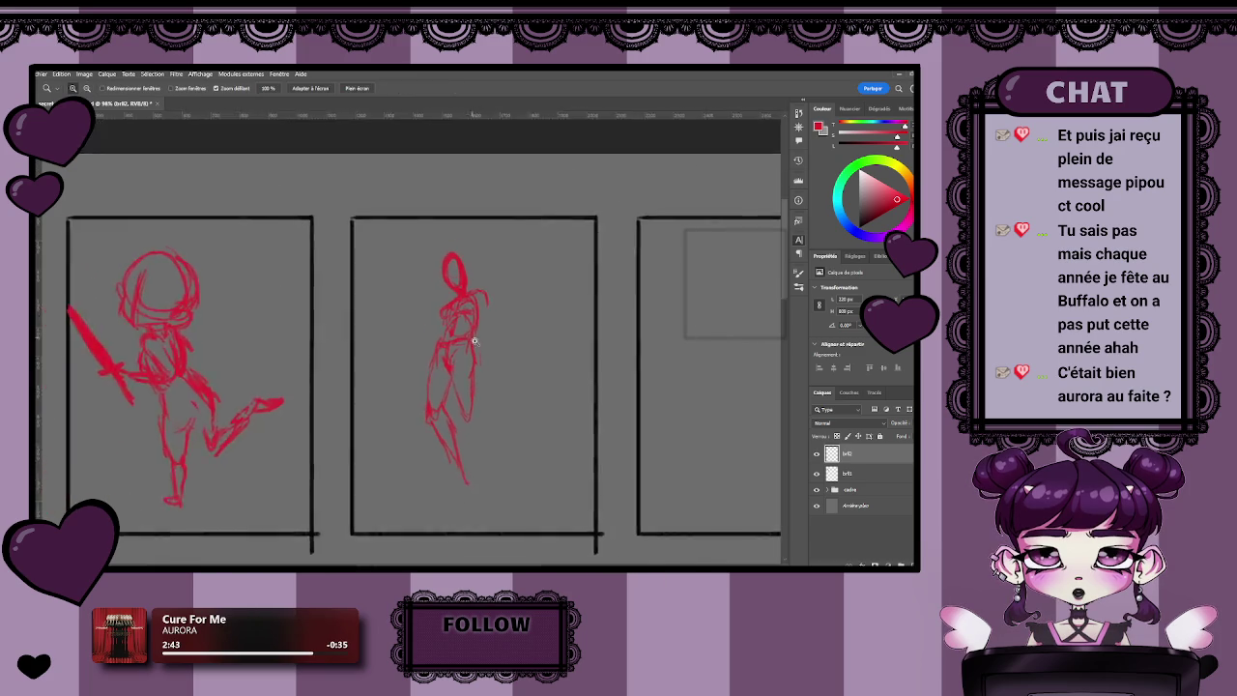
- Draw the middle figure's right arm down its side and add short strokes at its left hip
{"action": "scroll", "coordinate": [482, 280], "scroll_direction": "up", "scroll_amount": 2}
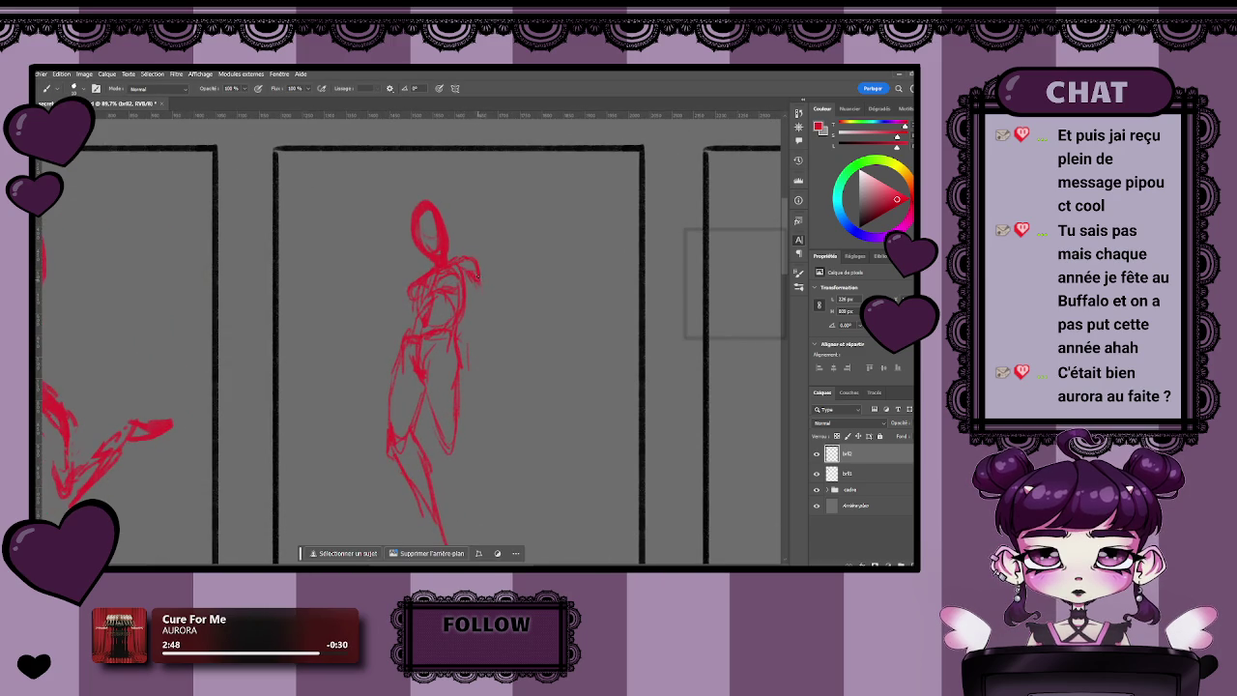
{"action": "left_click_drag", "start_coordinate": [483, 301], "coordinate": [484, 314]}
{"action": "mouse_move", "coordinate": [480, 319]}
{"action": "left_mouse_down"}
{"action": "mouse_move", "coordinate": [493, 359]}
{"action": "mouse_move", "coordinate": [473, 340]}
{"action": "mouse_move", "coordinate": [489, 373]}
{"action": "left_mouse_up"}
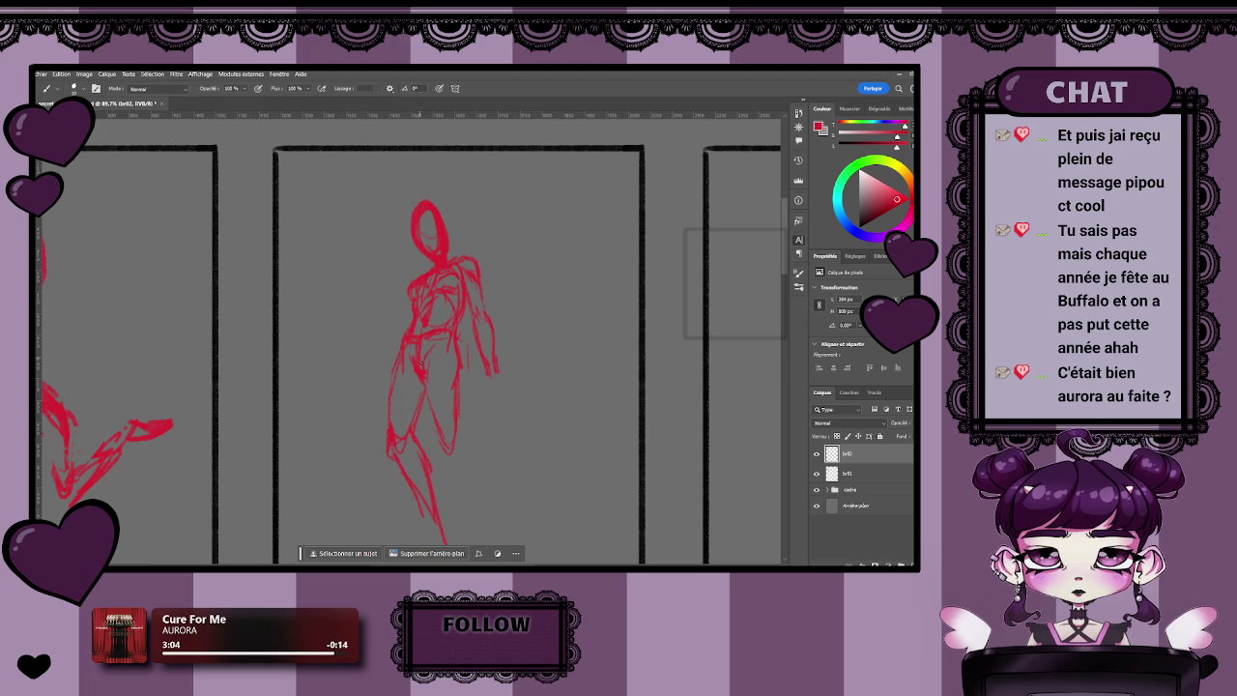
{"action": "left_click_drag", "start_coordinate": [400, 354], "coordinate": [388, 357]}
{"action": "mouse_move", "coordinate": [386, 369]}
{"action": "left_mouse_down"}
{"action": "mouse_move", "coordinate": [371, 351]}
{"action": "mouse_move", "coordinate": [363, 362]}
{"action": "left_mouse_up"}
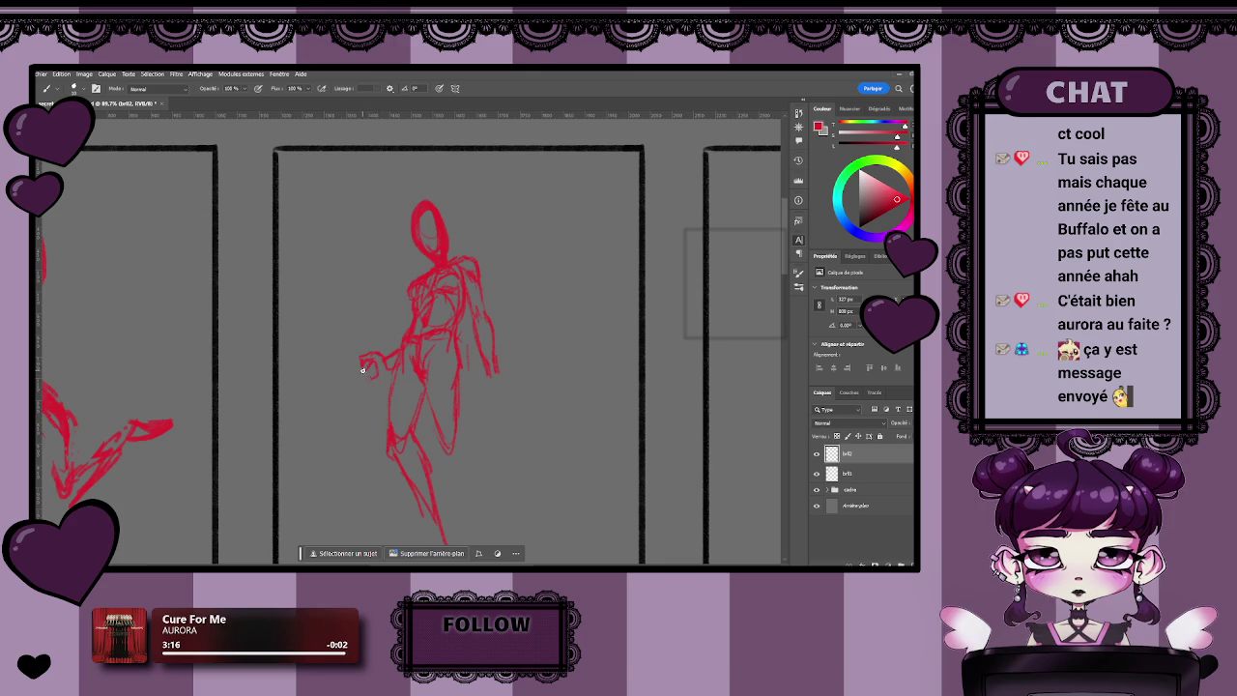
{"action": "scroll", "coordinate": [389, 395], "scroll_direction": "down", "scroll_amount": 3}
{"action": "scroll", "coordinate": [381, 409], "scroll_direction": "down", "scroll_amount": 2}
{"action": "scroll", "coordinate": [434, 415], "scroll_direction": "up", "scroll_amount": 2}
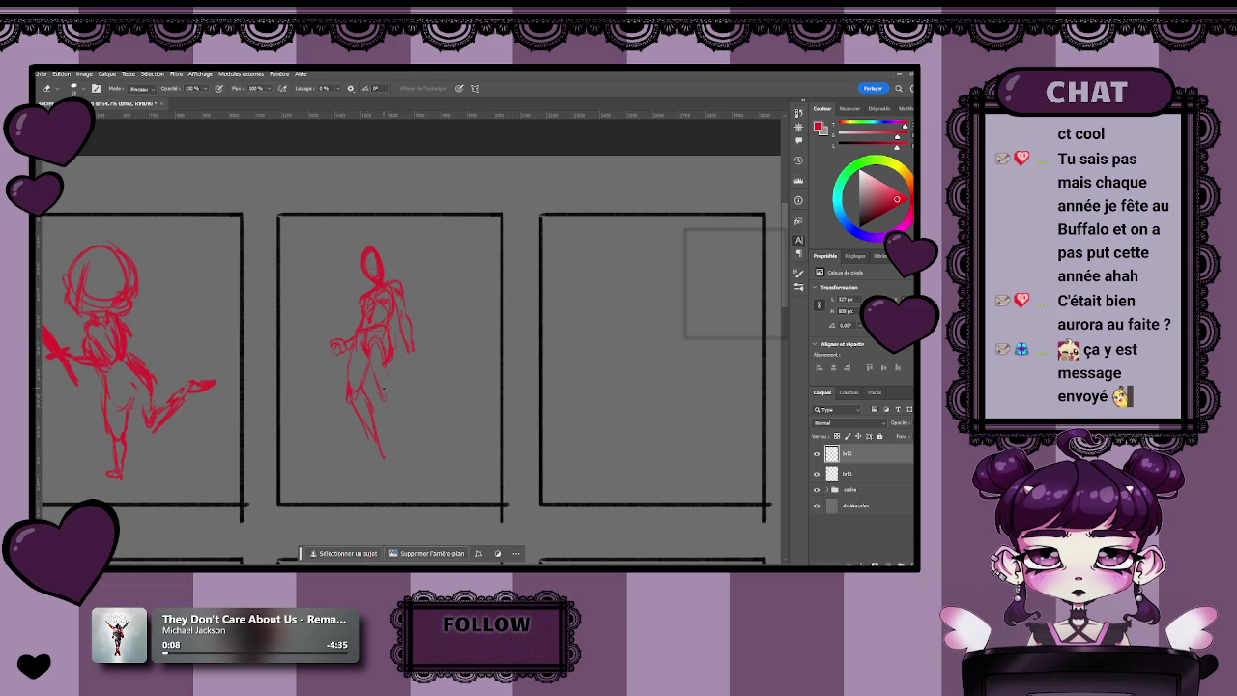
{"action": "key", "text": "b"}
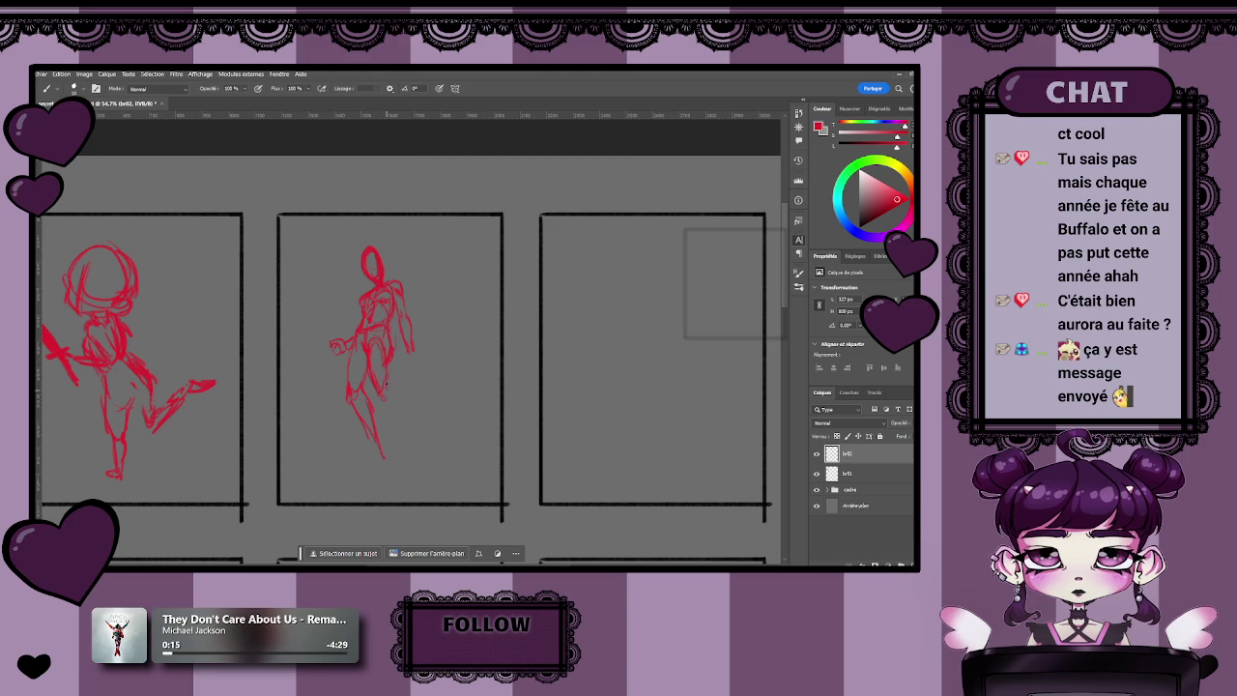
- Add a short red stroke on the middle figure's hip and zoom in on it
{"action": "left_click_drag", "start_coordinate": [391, 363], "coordinate": [389, 383]}
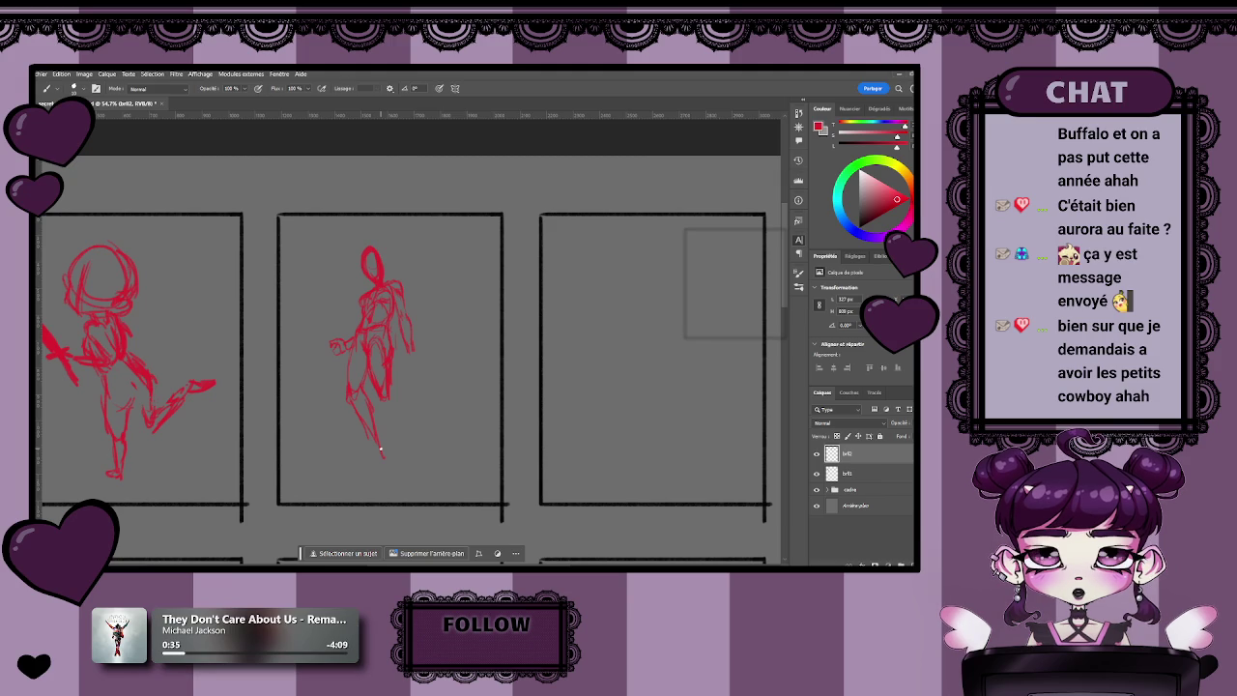
{"action": "key", "text": "z"}
{"action": "mouse_move", "coordinate": [383, 386]}
{"action": "left_mouse_down"}
{"action": "mouse_move", "coordinate": [401, 406]}
{"action": "mouse_move", "coordinate": [382, 355]}
{"action": "left_mouse_up"}
{"action": "key", "text": "b"}
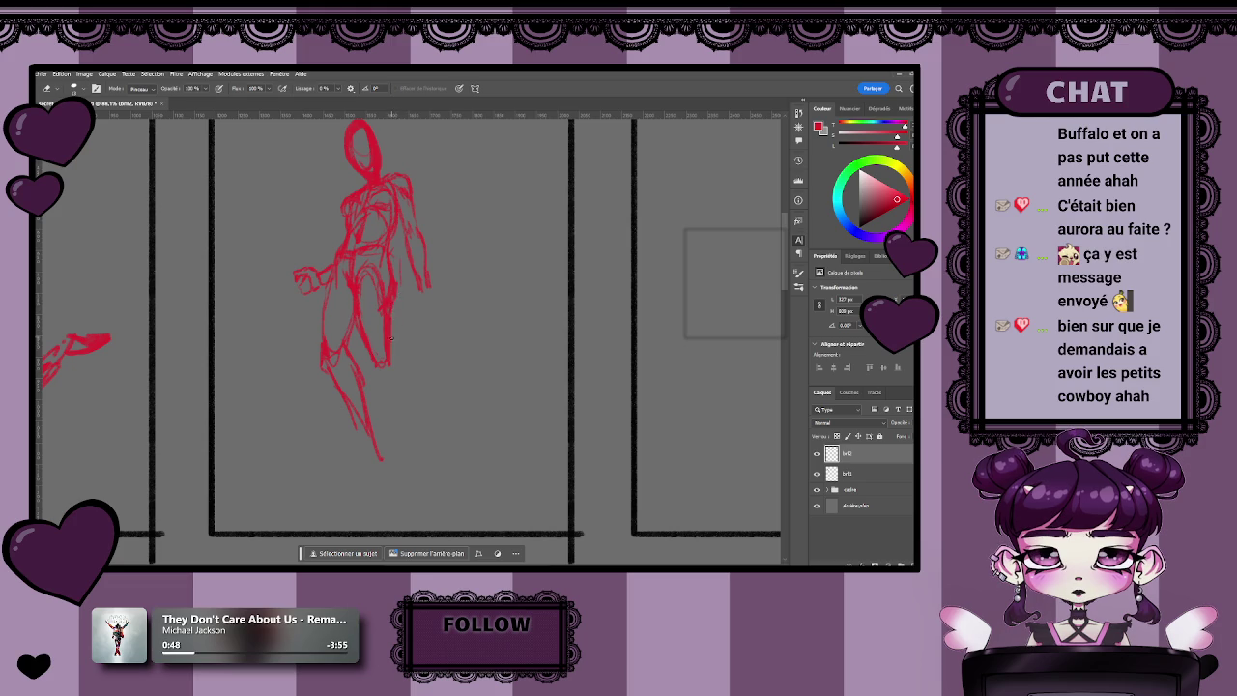
- Lengthen the middle figure's right leg and rough in a red foot near the panel's lower edge
{"action": "scroll", "coordinate": [391, 355], "scroll_direction": "down", "scroll_amount": 3}
{"action": "scroll", "coordinate": [391, 355], "scroll_direction": "up", "scroll_amount": 2}
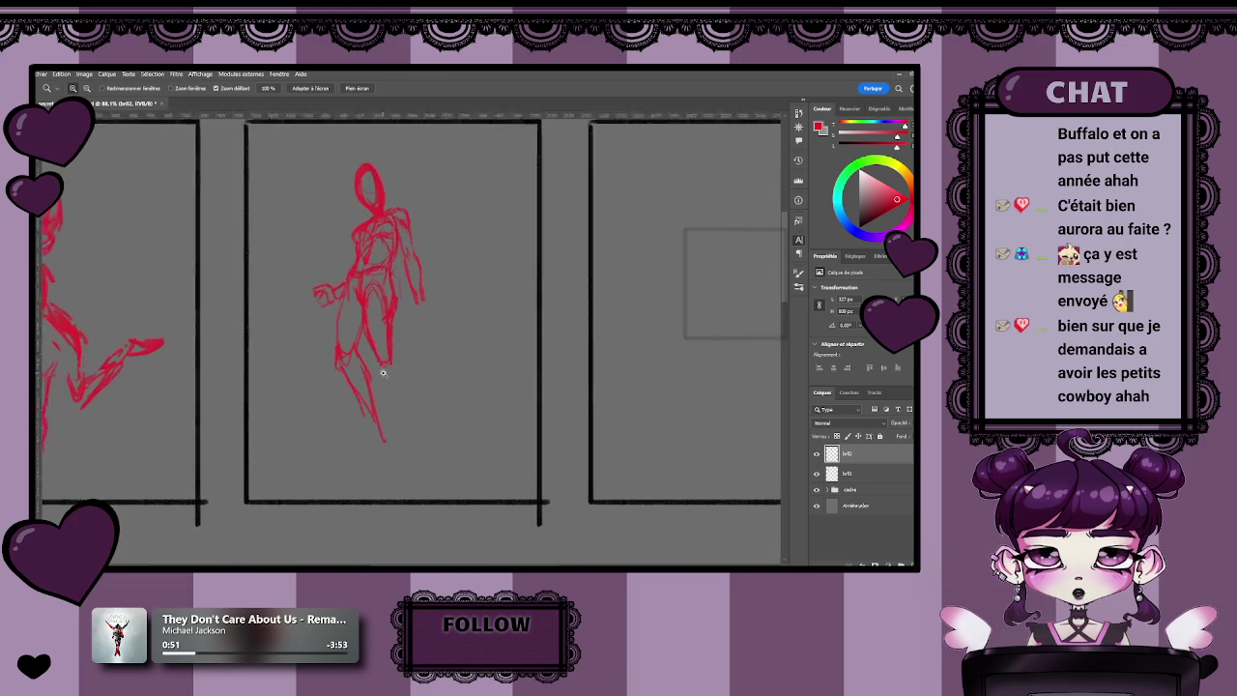
{"action": "key", "text": "b"}
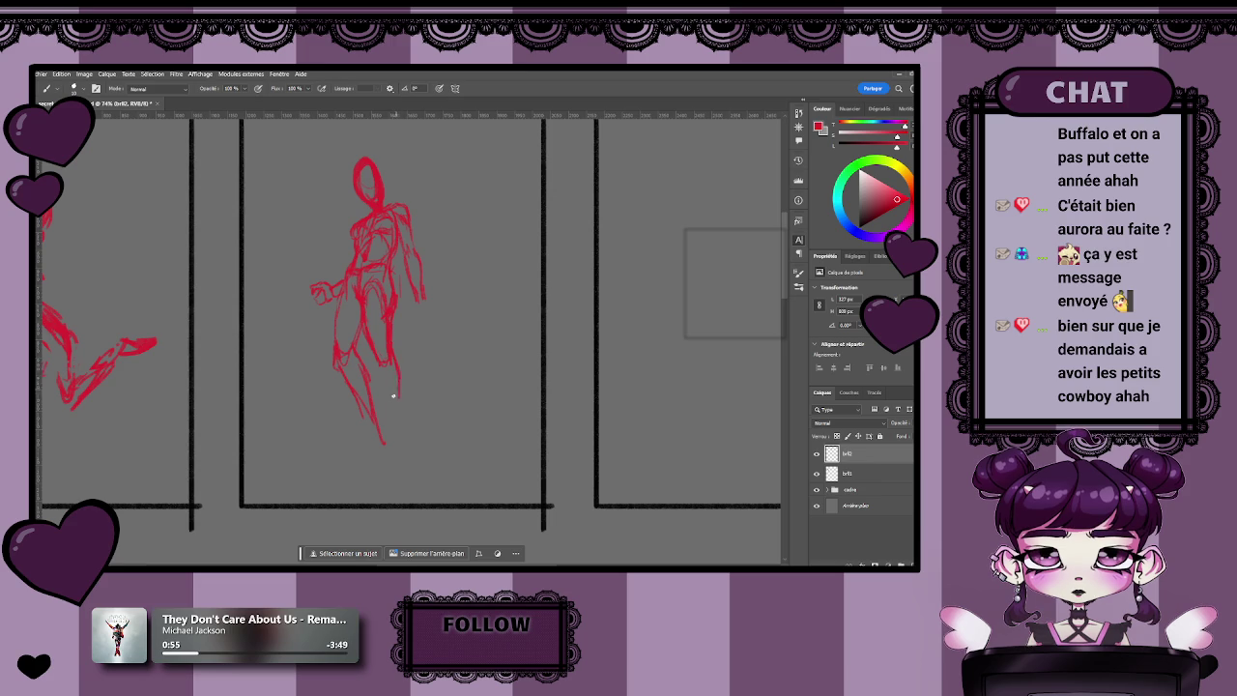
{"action": "left_click_drag", "start_coordinate": [396, 385], "coordinate": [386, 439]}
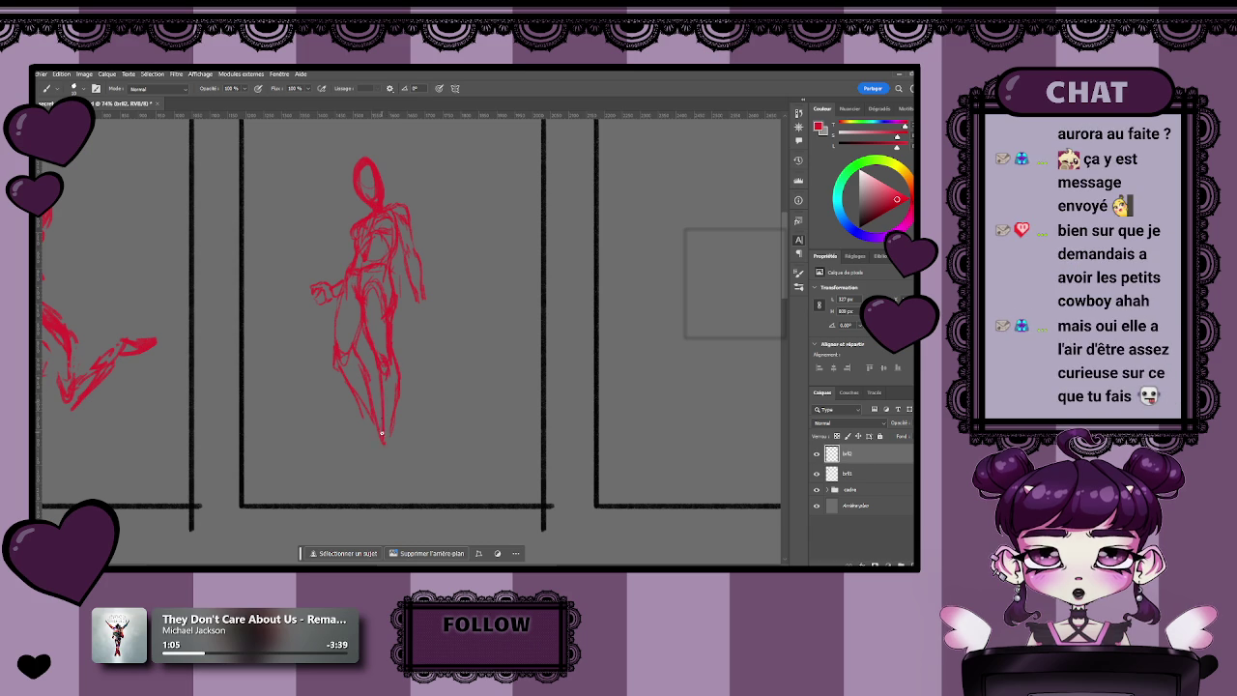
{"action": "left_click_drag", "start_coordinate": [393, 411], "coordinate": [388, 444]}
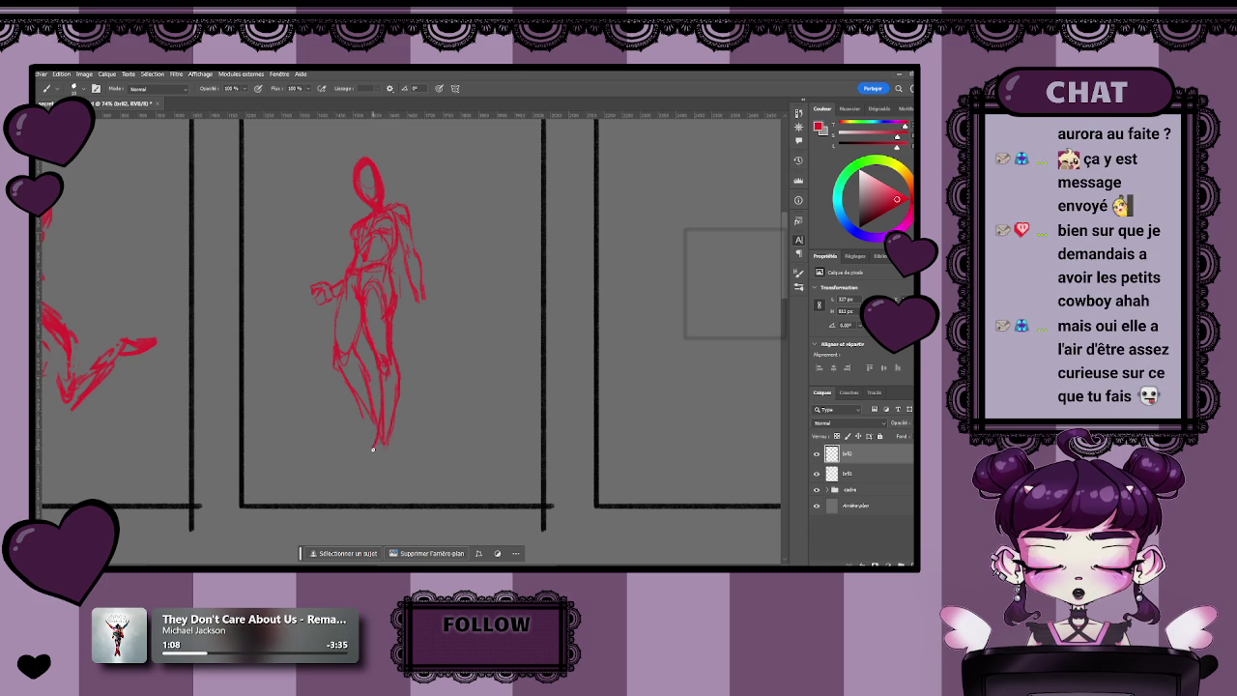
{"action": "left_click_drag", "start_coordinate": [388, 435], "coordinate": [390, 446]}
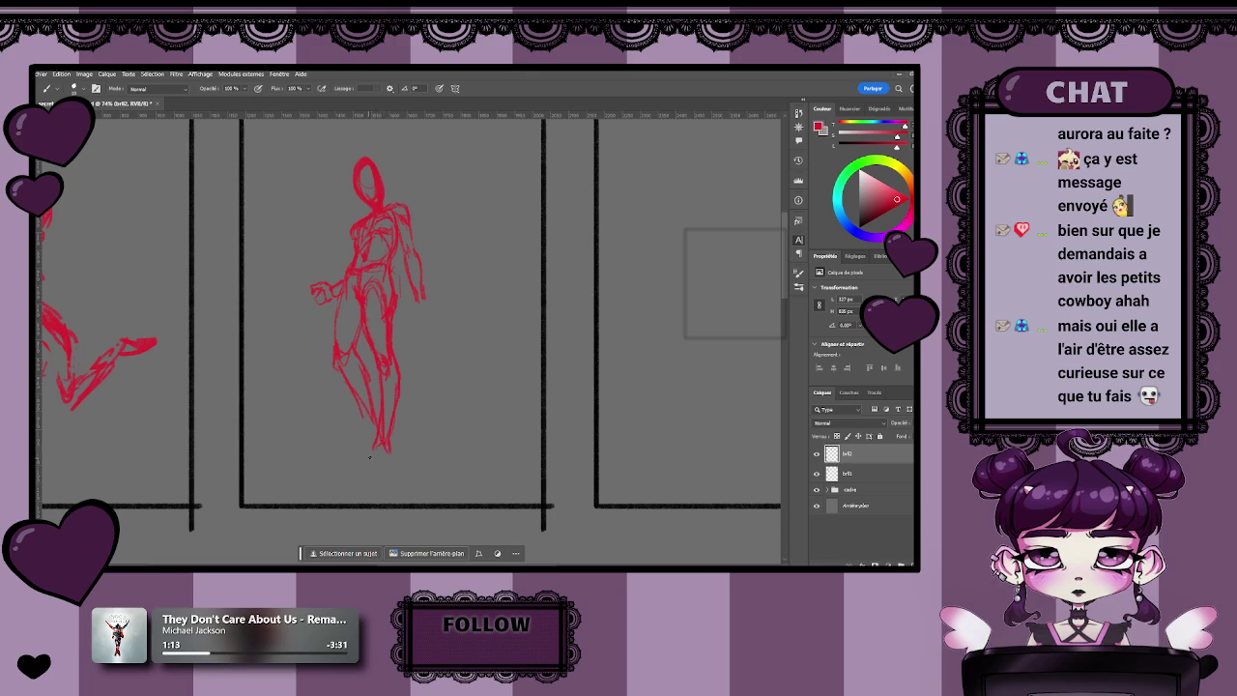
{"action": "left_click_drag", "start_coordinate": [365, 457], "coordinate": [384, 465]}
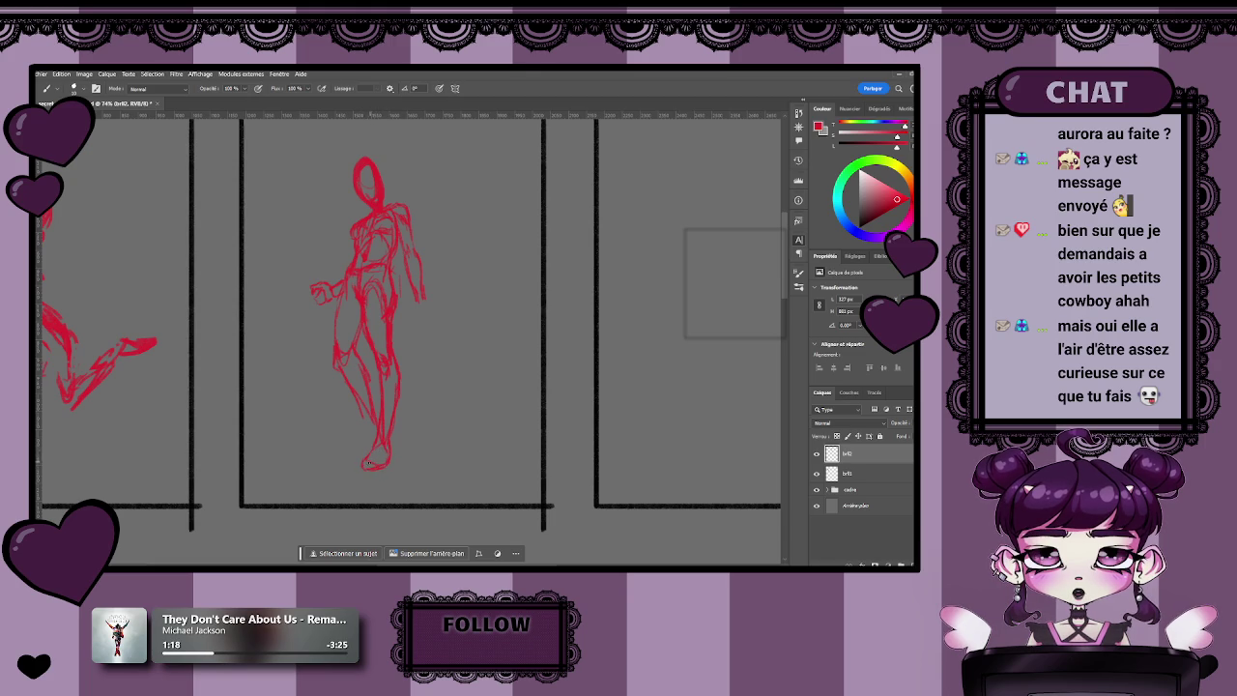
- Erase part of the left-leg outline and redraw the middle figure's left leg in red
{"action": "key", "text": "e"}
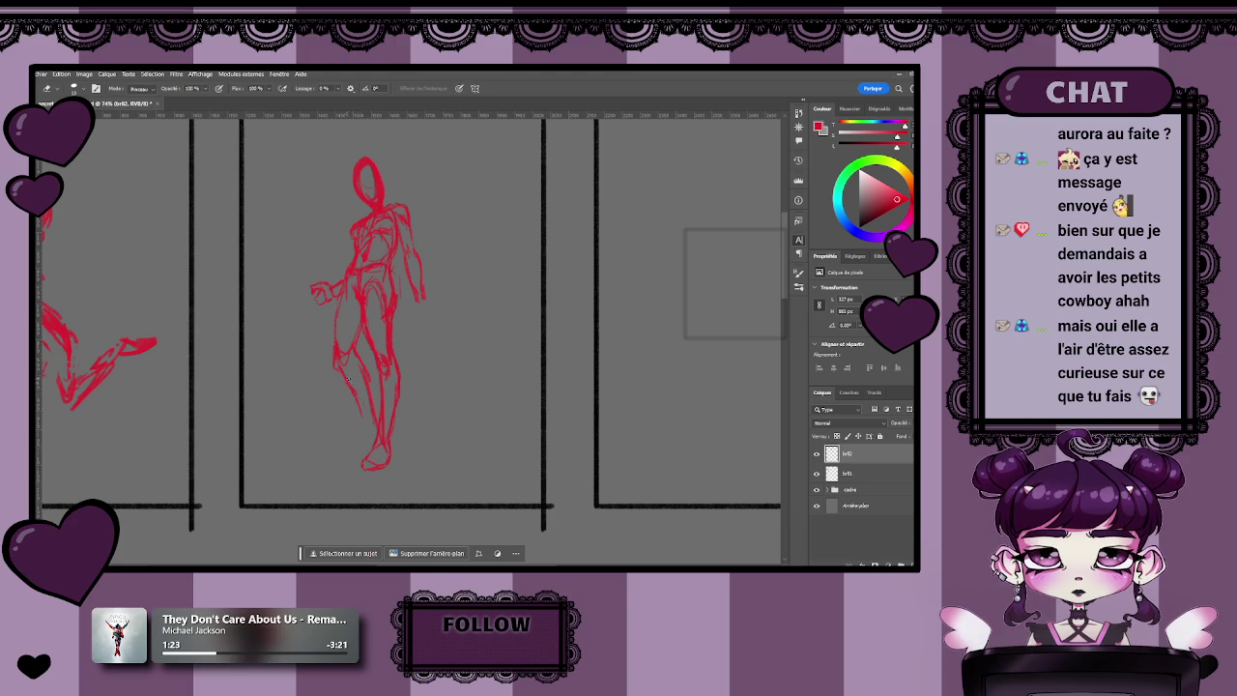
{"action": "mouse_move", "coordinate": [338, 375]}
{"action": "left_mouse_down"}
{"action": "mouse_move", "coordinate": [335, 346]}
{"action": "mouse_move", "coordinate": [348, 366]}
{"action": "left_mouse_up"}
{"action": "key", "text": "b"}
{"action": "left_click_drag", "start_coordinate": [336, 335], "coordinate": [354, 374]}
{"action": "left_click_drag", "start_coordinate": [364, 332], "coordinate": [350, 374]}
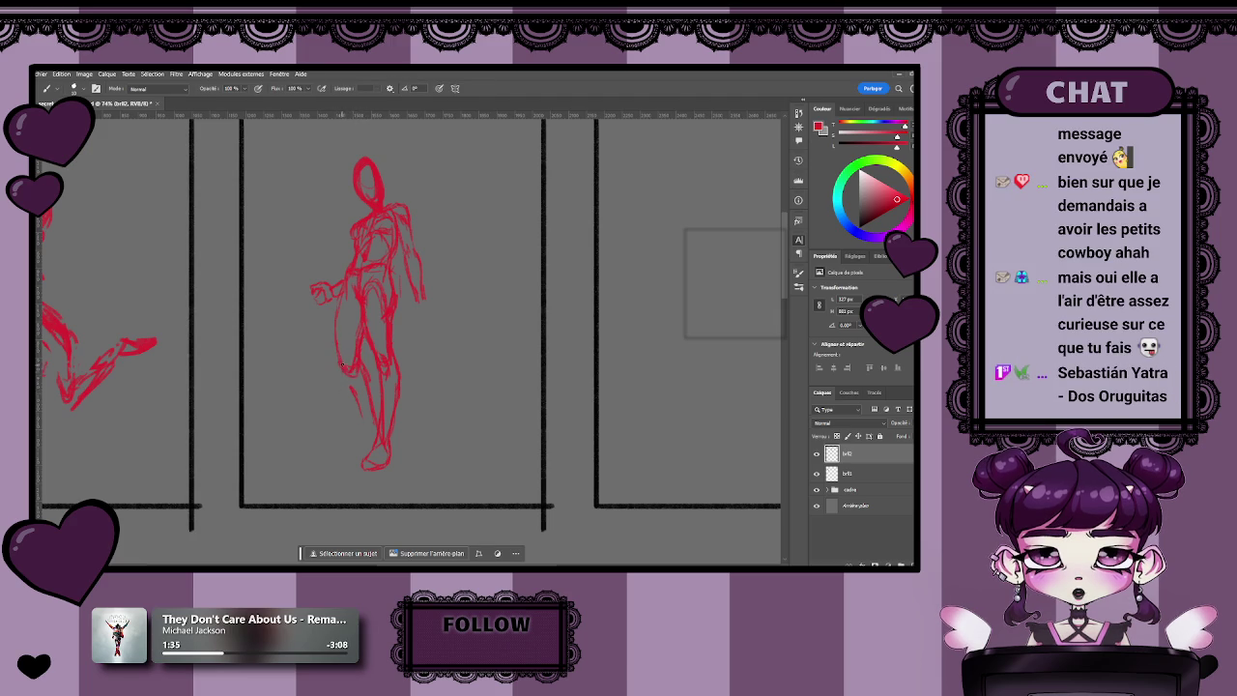
- Trim a leg stroke and add extra red sketch strokes along the left leg
{"action": "key", "text": "e"}
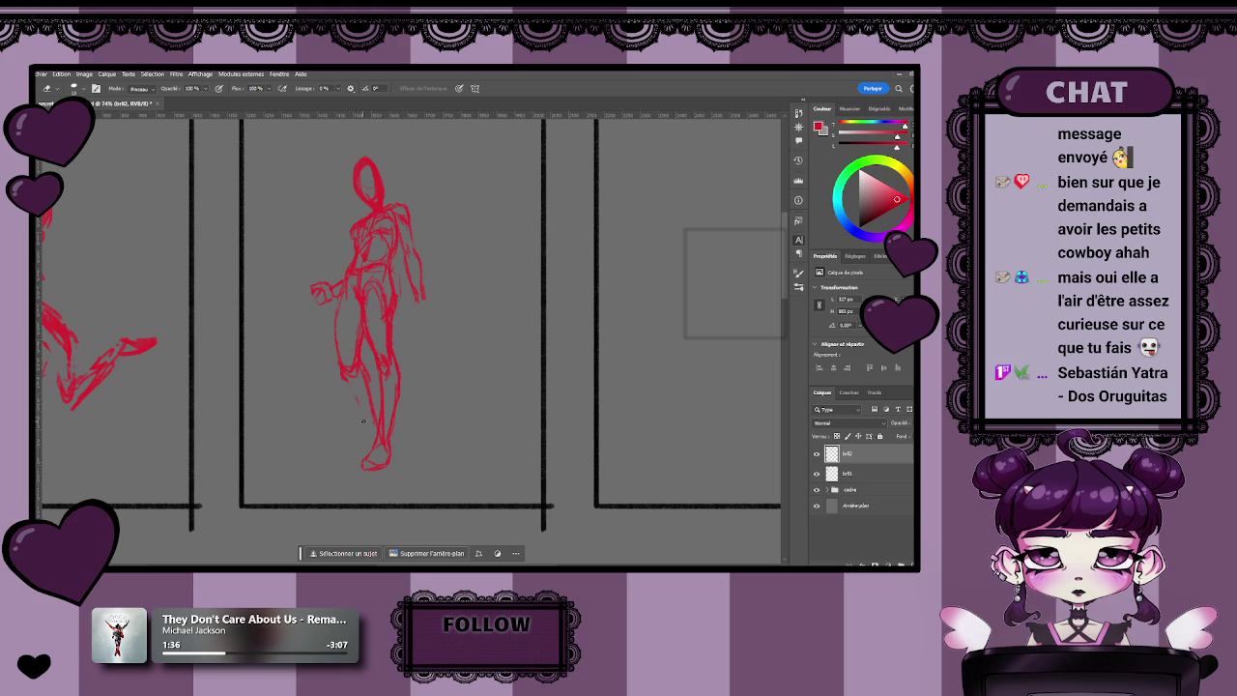
{"action": "left_click_drag", "start_coordinate": [364, 369], "coordinate": [367, 391]}
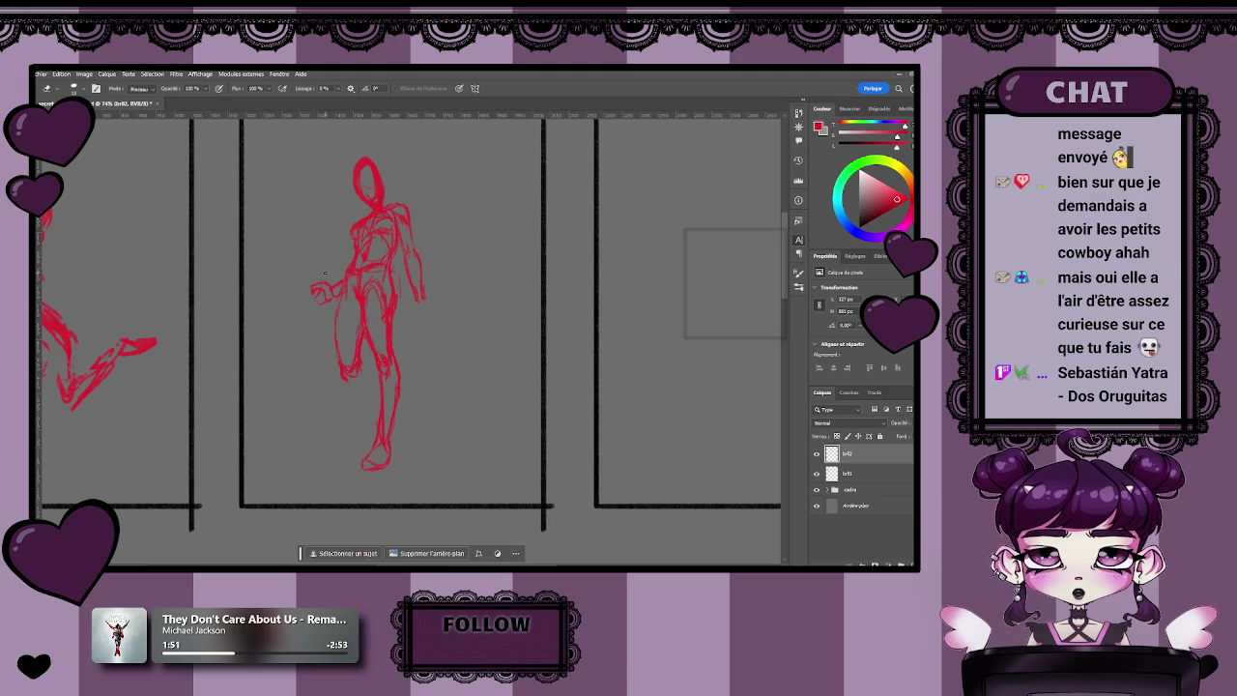
{"action": "key", "text": "b"}
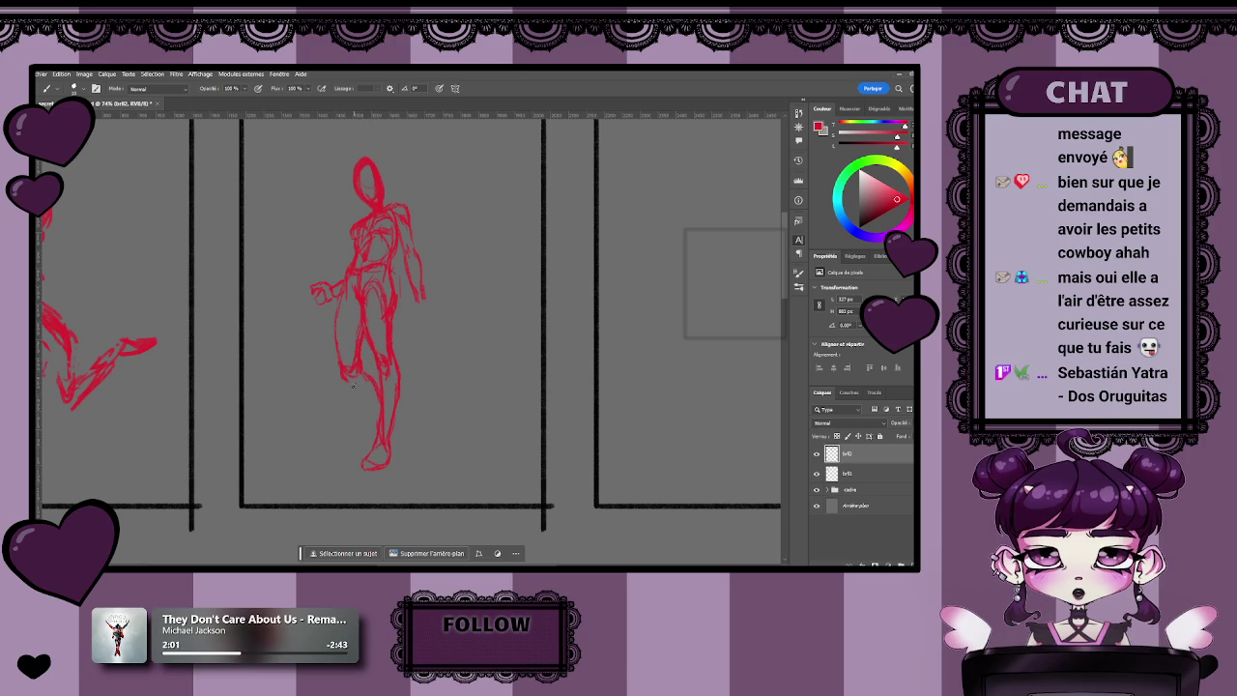
{"action": "left_click_drag", "start_coordinate": [361, 394], "coordinate": [378, 413]}
{"action": "left_click_drag", "start_coordinate": [354, 384], "coordinate": [370, 401]}
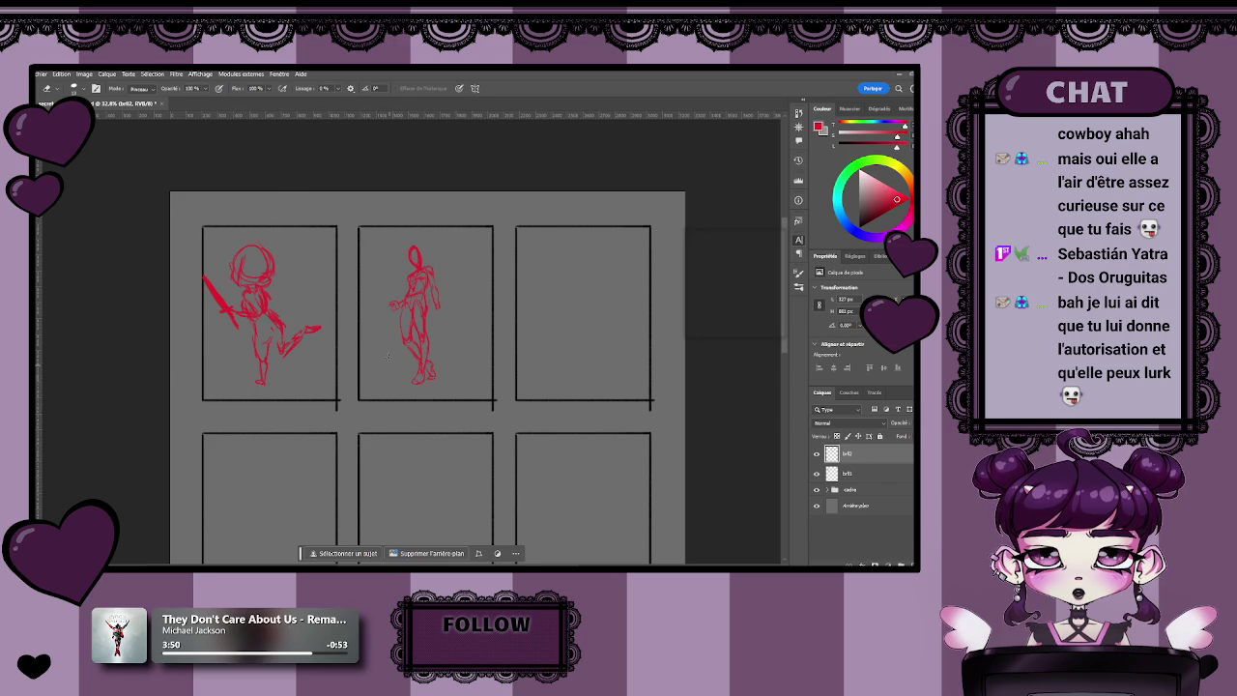
{"action": "mouse_move", "coordinate": [507, 344]}
{"action": "left_mouse_down"}
{"action": "mouse_move", "coordinate": [483, 344]}
{"action": "mouse_move", "coordinate": [483, 360]}
{"action": "mouse_move", "coordinate": [434, 348]}
{"action": "left_mouse_up"}
- Zoom in on the middle figure and draw a red sword rising up-left from its hand
{"action": "key", "text": "z"}
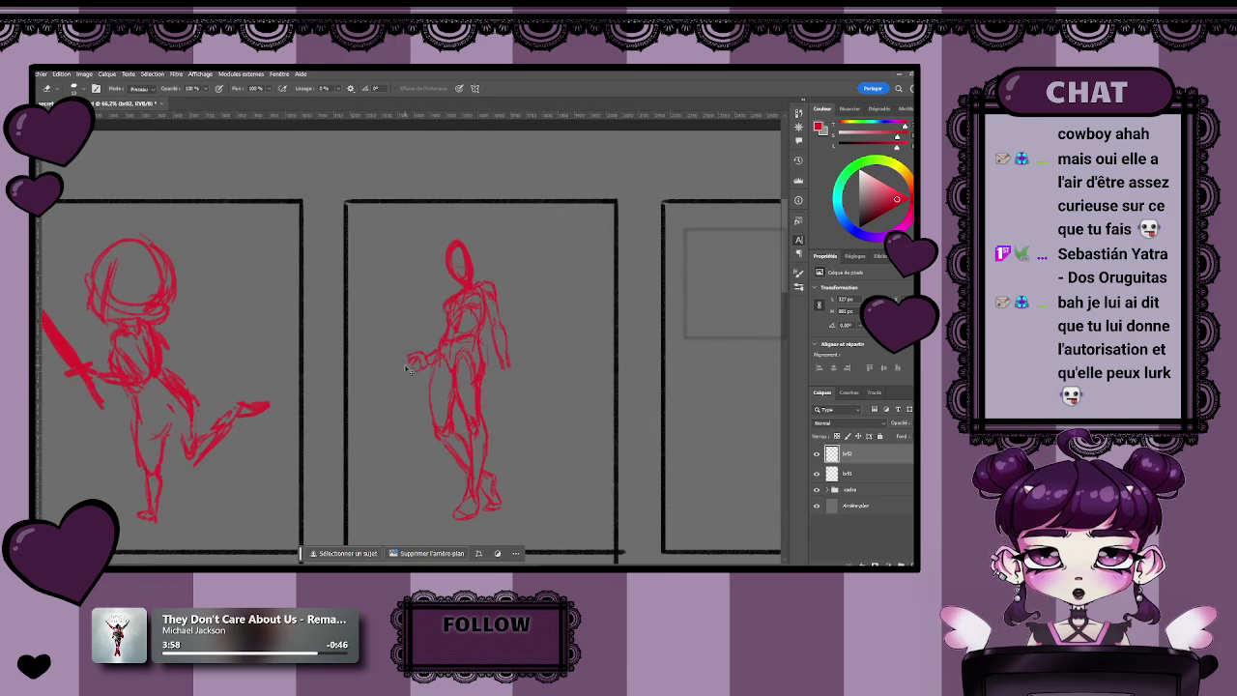
{"action": "key", "text": "b"}
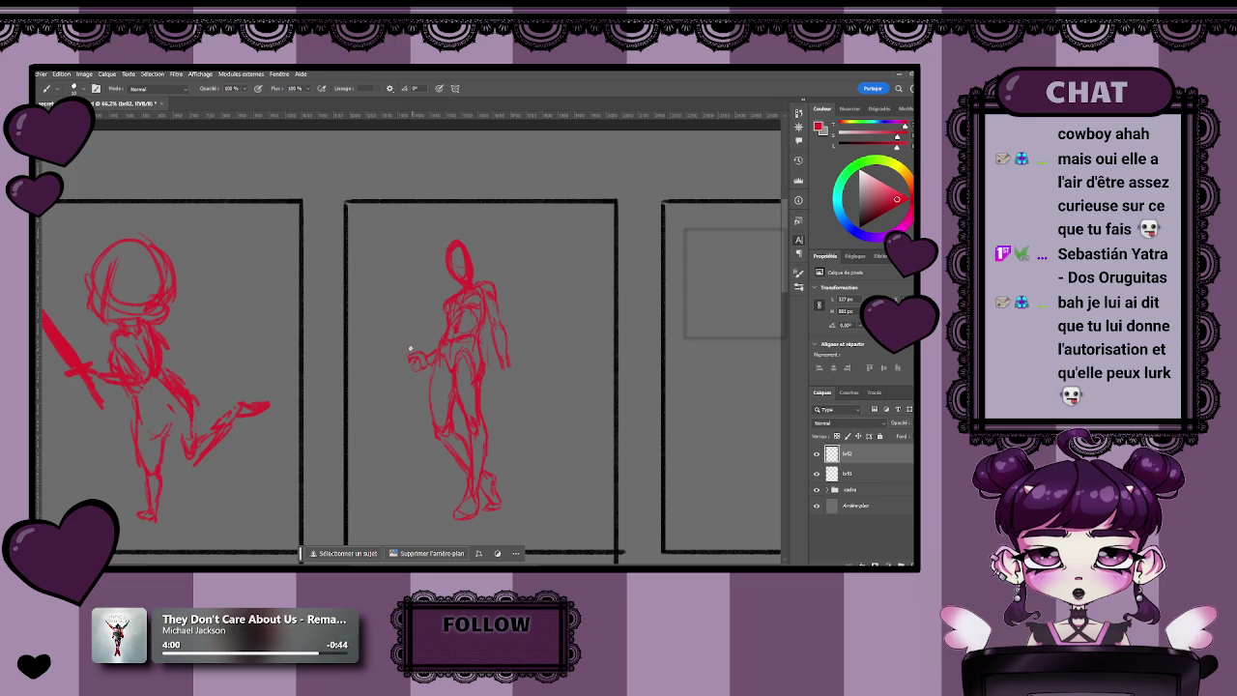
{"action": "left_click_drag", "start_coordinate": [413, 354], "coordinate": [407, 344]}
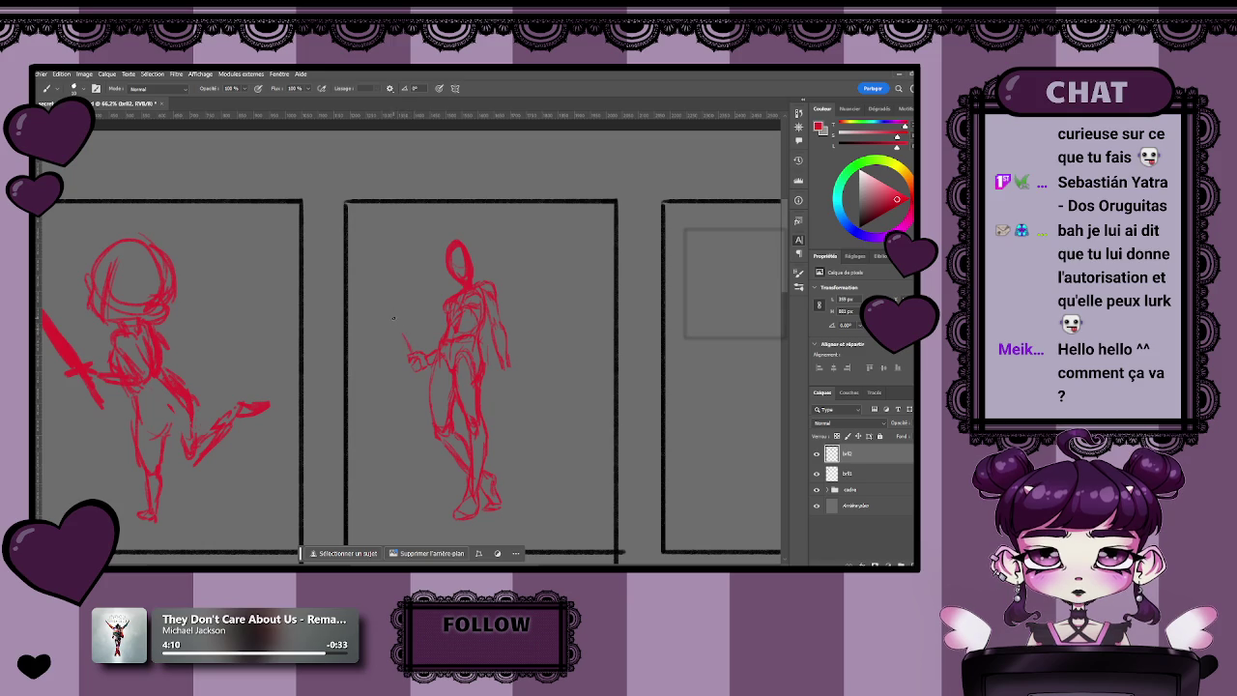
{"action": "left_click_drag", "start_coordinate": [409, 352], "coordinate": [395, 320]}
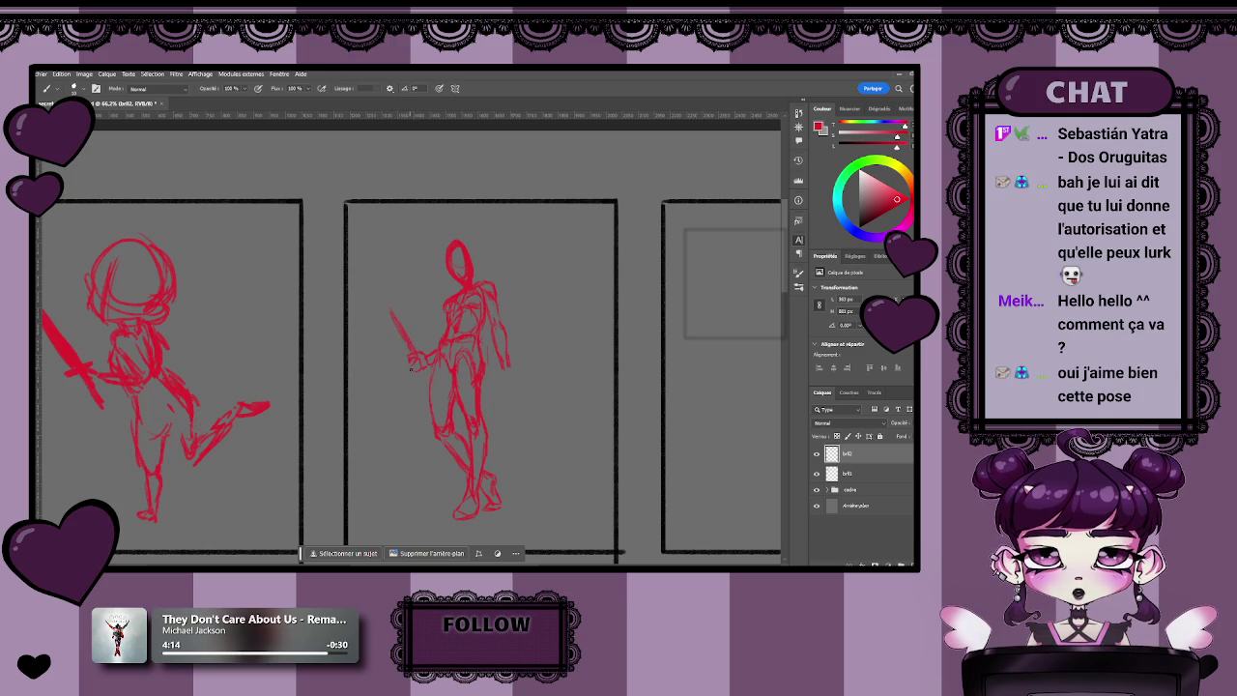
- Refine the red strokes around the figure's sword hand
{"action": "key", "text": "e"}
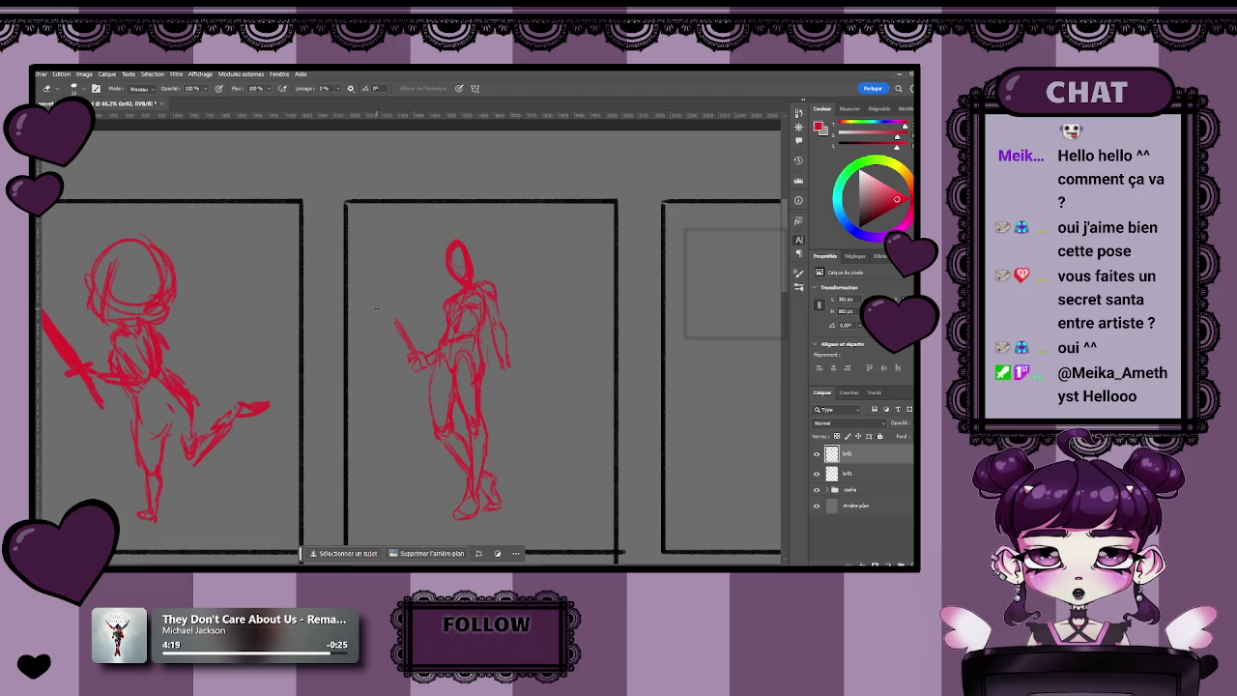
{"action": "key", "text": "b"}
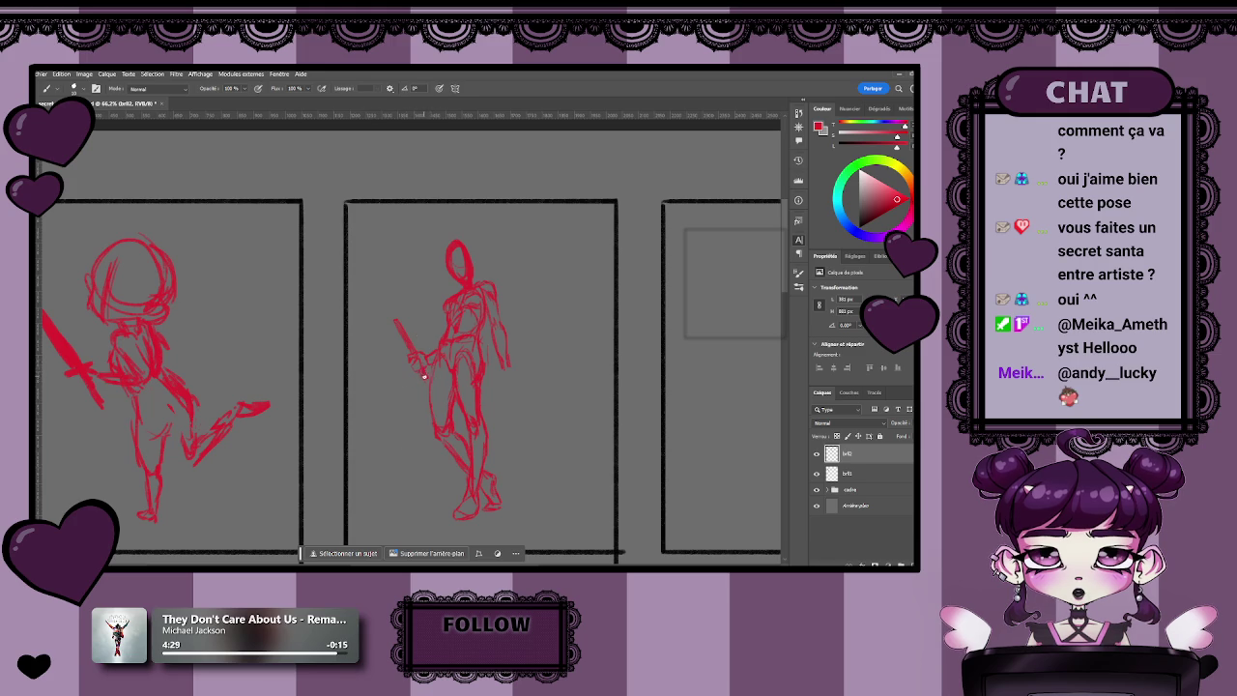
{"action": "mouse_move", "coordinate": [413, 353]}
{"action": "left_mouse_down"}
{"action": "mouse_move", "coordinate": [457, 397]}
{"action": "mouse_move", "coordinate": [405, 419]}
{"action": "mouse_move", "coordinate": [428, 417]}
{"action": "mouse_move", "coordinate": [420, 438]}
{"action": "left_mouse_up"}
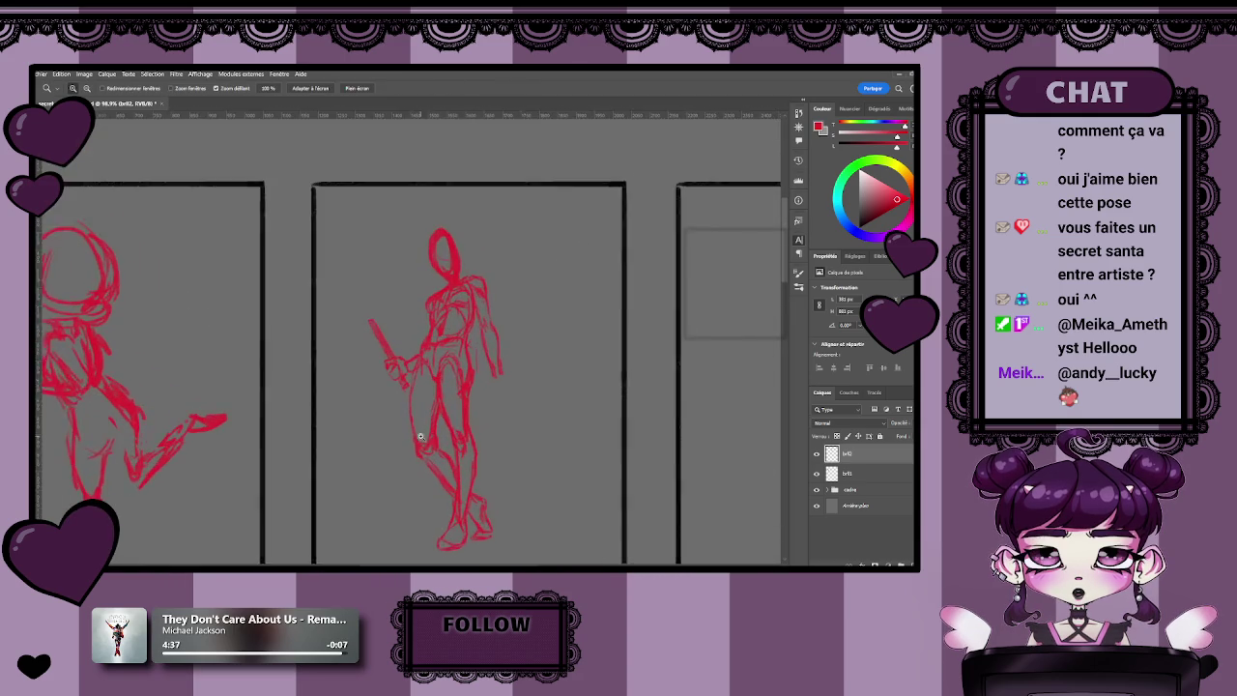
{"action": "key", "text": "b"}
{"action": "scroll", "coordinate": [420, 437], "scroll_direction": "down", "scroll_amount": 5}
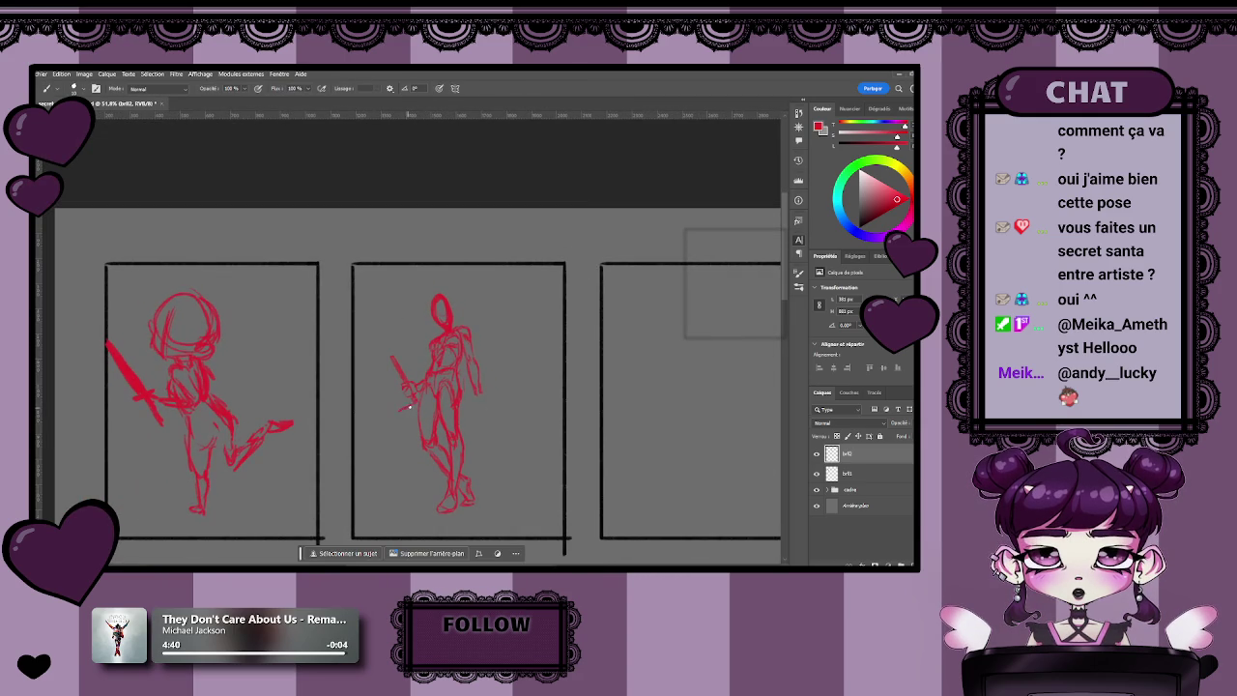
{"action": "left_click_drag", "start_coordinate": [400, 418], "coordinate": [409, 410]}
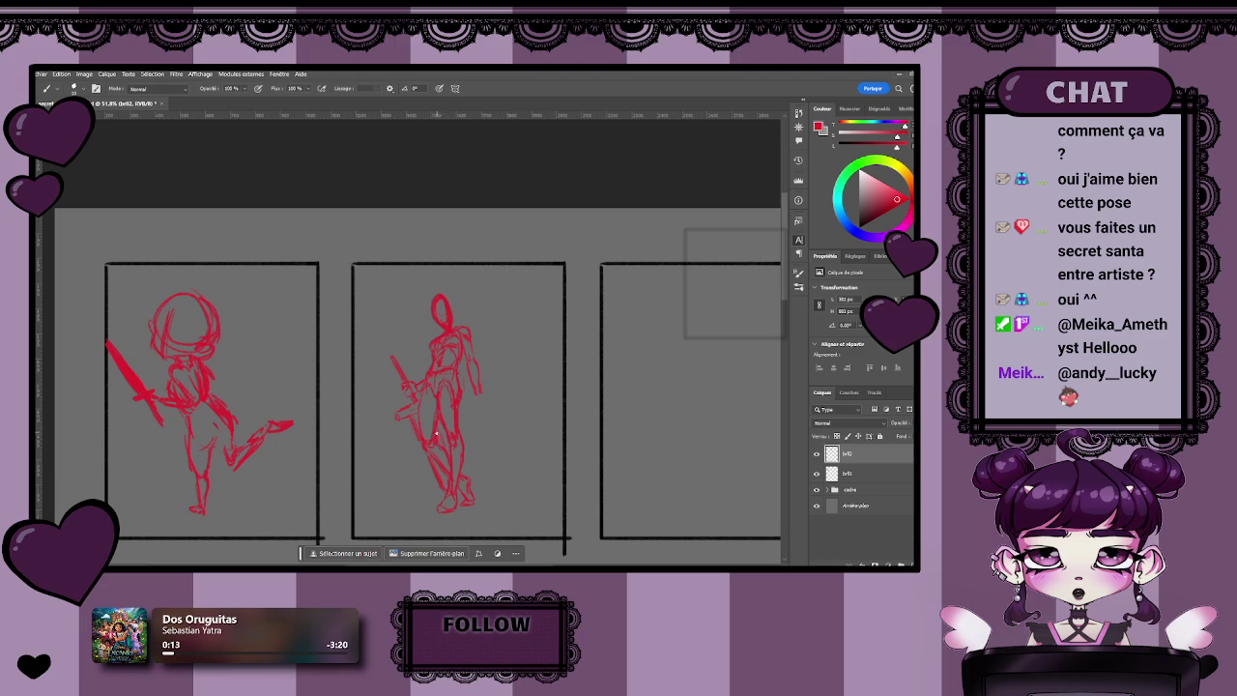
- Recentre the view on the middle figure and undo the stray stroke near its hand
{"action": "scroll", "coordinate": [437, 432], "scroll_direction": "up", "scroll_amount": 3}
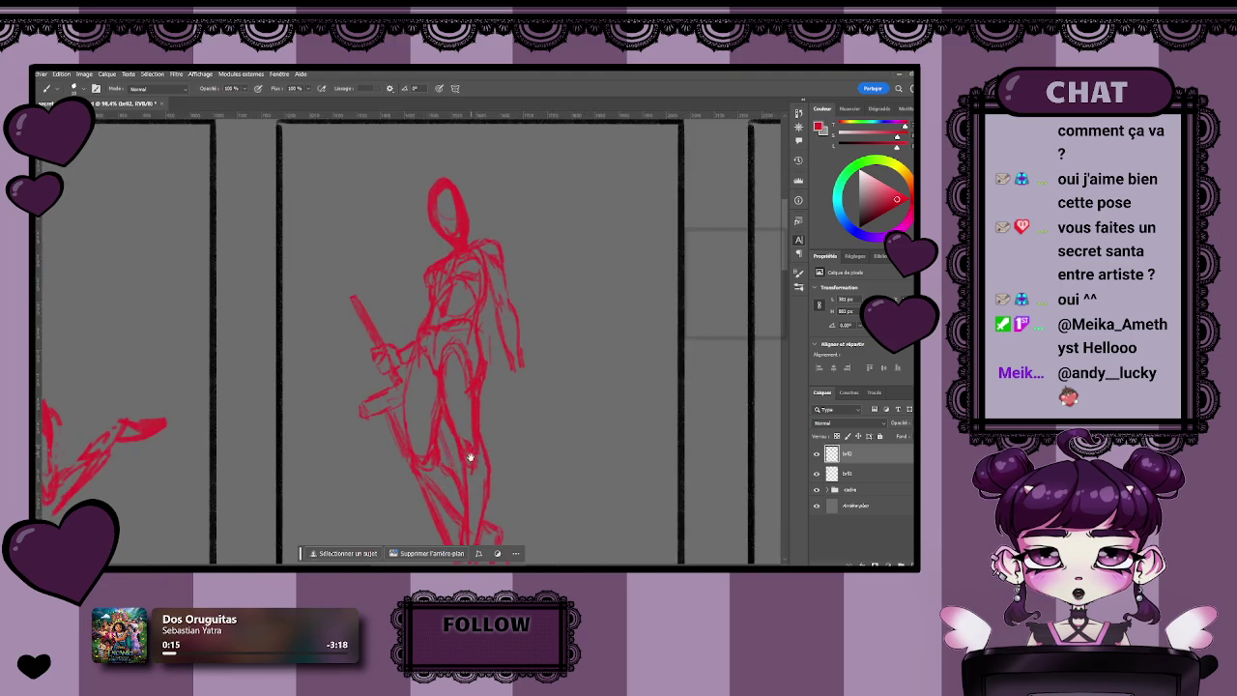
{"action": "scroll", "coordinate": [470, 445], "scroll_direction": "down", "scroll_amount": 2}
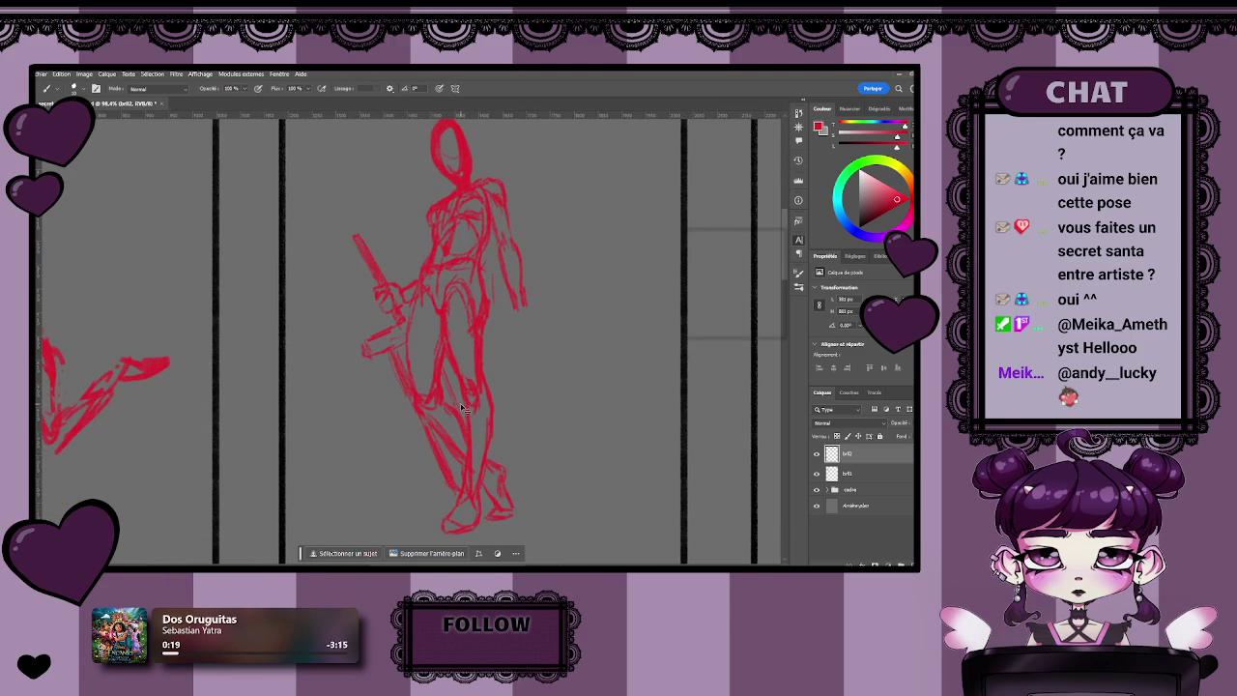
{"action": "key", "text": "z"}
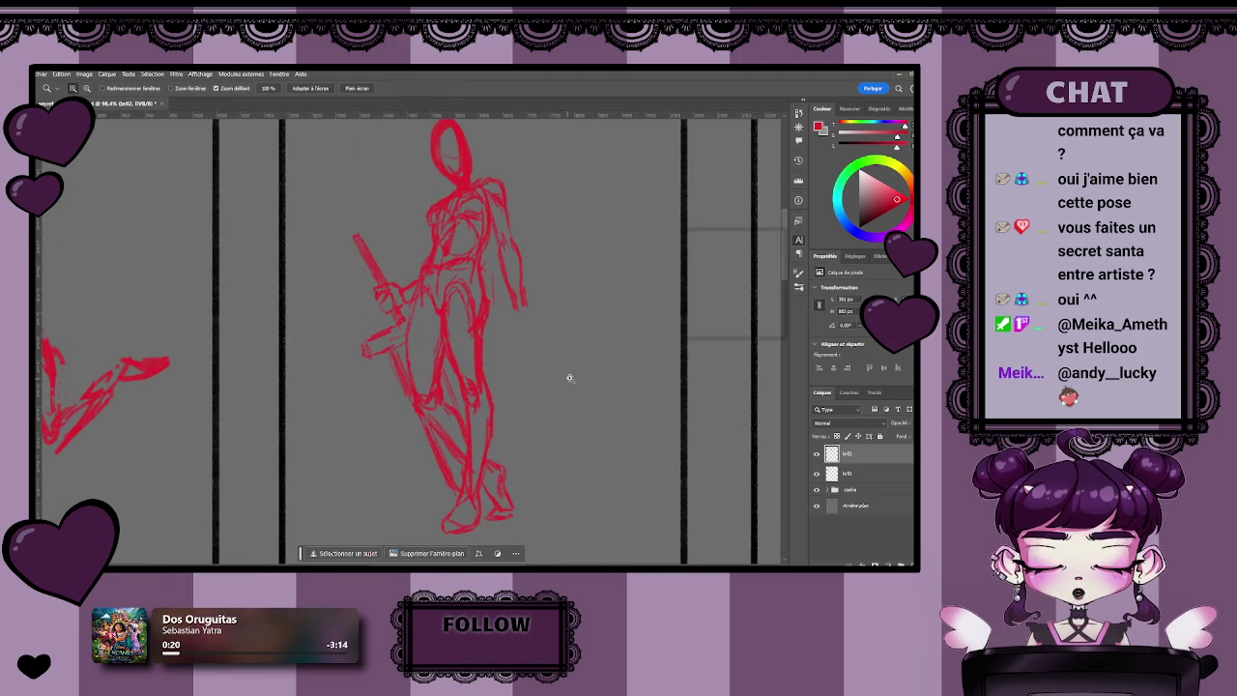
{"action": "left_click_drag", "start_coordinate": [573, 321], "coordinate": [561, 400]}
{"action": "left_click_drag", "start_coordinate": [522, 444], "coordinate": [513, 334]}
{"action": "key", "text": "b"}
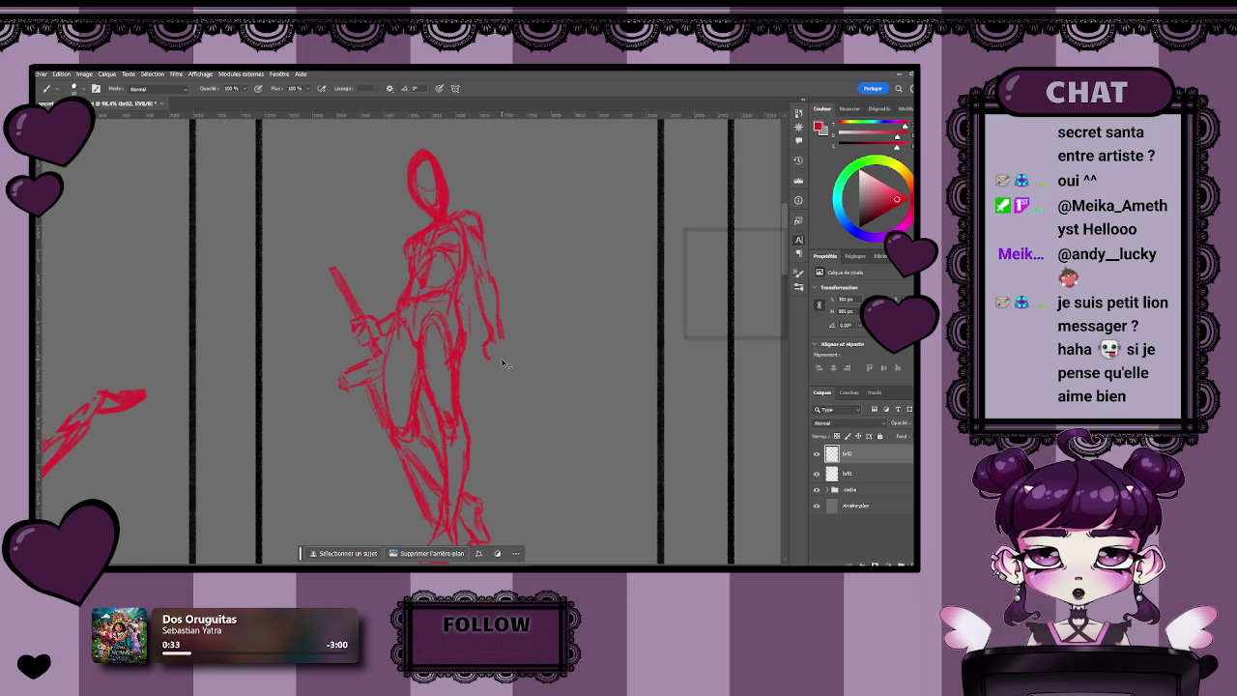
{"action": "key", "text": "ctrl+z"}
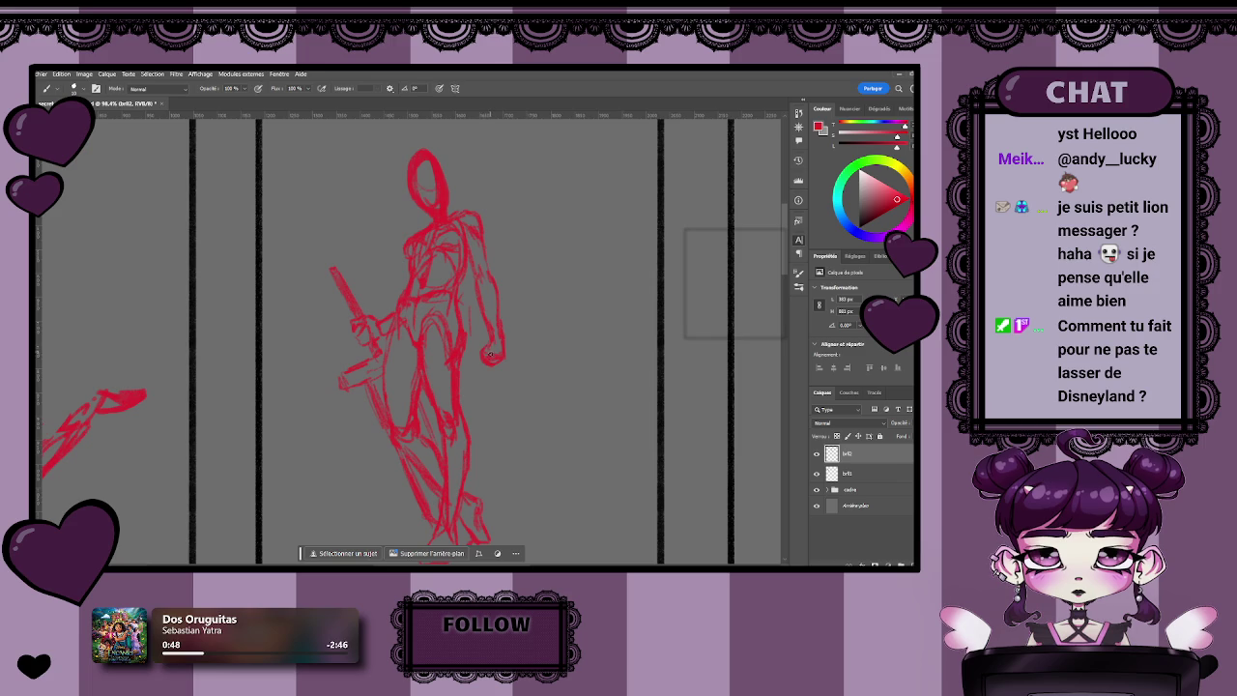
- Scroll around to inspect the intact sword sketch, returning to the Brush tool
{"action": "scroll", "coordinate": [524, 391], "scroll_direction": "down", "scroll_amount": 2}
{"action": "scroll", "coordinate": [525, 390], "scroll_direction": "down", "scroll_amount": 3}
{"action": "scroll", "coordinate": [522, 406], "scroll_direction": "up", "scroll_amount": 2}
{"action": "scroll", "coordinate": [518, 417], "scroll_direction": "up", "scroll_amount": 1}
{"action": "scroll", "coordinate": [502, 421], "scroll_direction": "down", "scroll_amount": 2}
{"action": "scroll", "coordinate": [475, 419], "scroll_direction": "up", "scroll_amount": 2}
{"action": "scroll", "coordinate": [485, 431], "scroll_direction": "up", "scroll_amount": 2}
{"action": "key", "text": "b"}
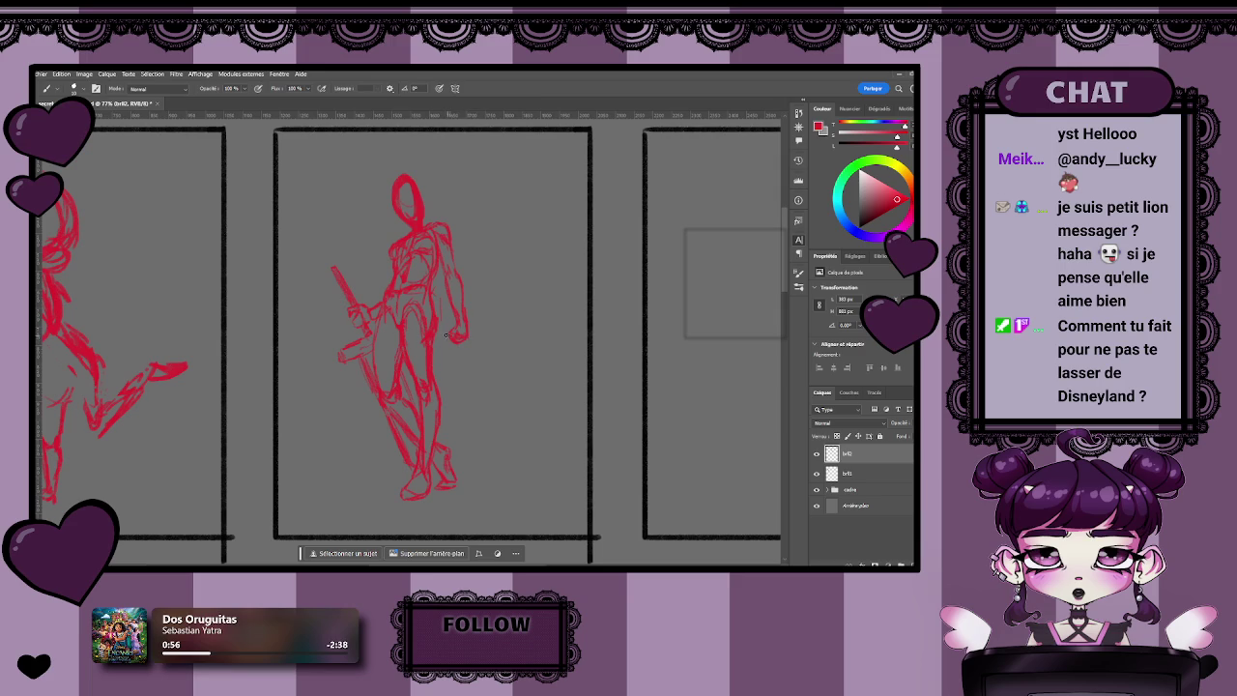
- Sketch a curved red shape hanging below the figure's right hand, then readjust the zoom
{"action": "mouse_move", "coordinate": [448, 340]}
{"action": "left_mouse_down"}
{"action": "mouse_move", "coordinate": [480, 380]}
{"action": "mouse_move", "coordinate": [499, 368]}
{"action": "mouse_move", "coordinate": [520, 379]}
{"action": "mouse_move", "coordinate": [460, 366]}
{"action": "left_mouse_up"}
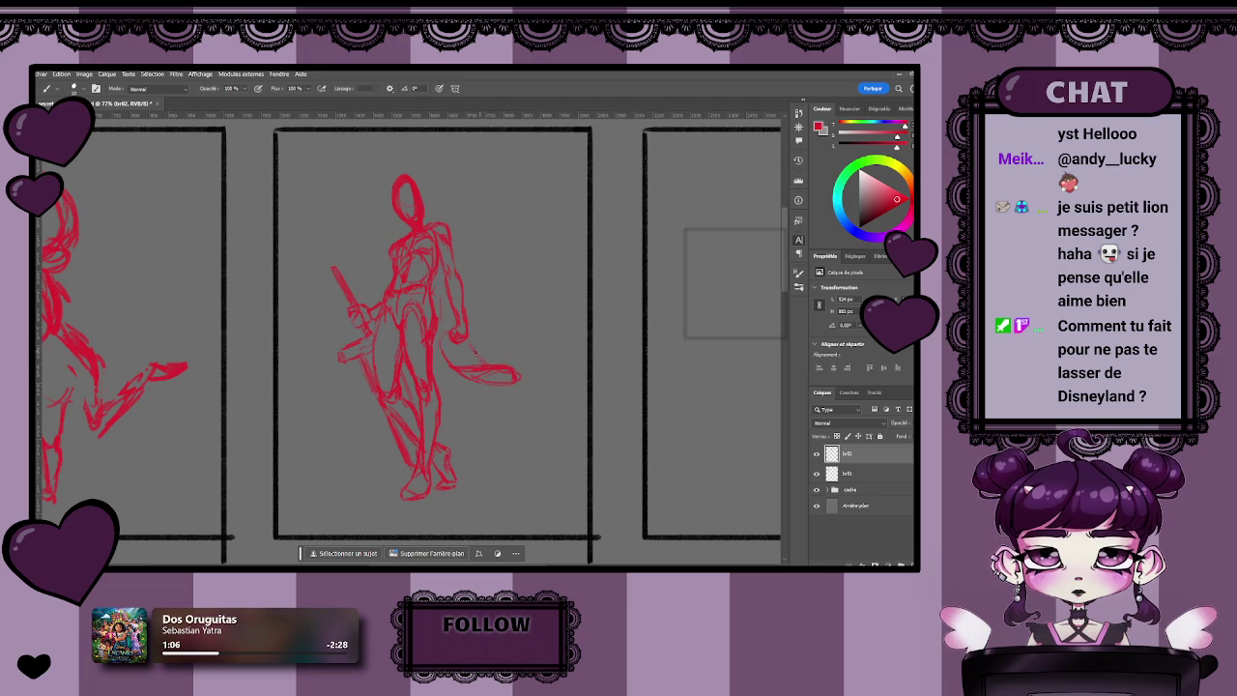
{"action": "scroll", "coordinate": [129, 180], "scroll_direction": "down", "scroll_amount": 1}
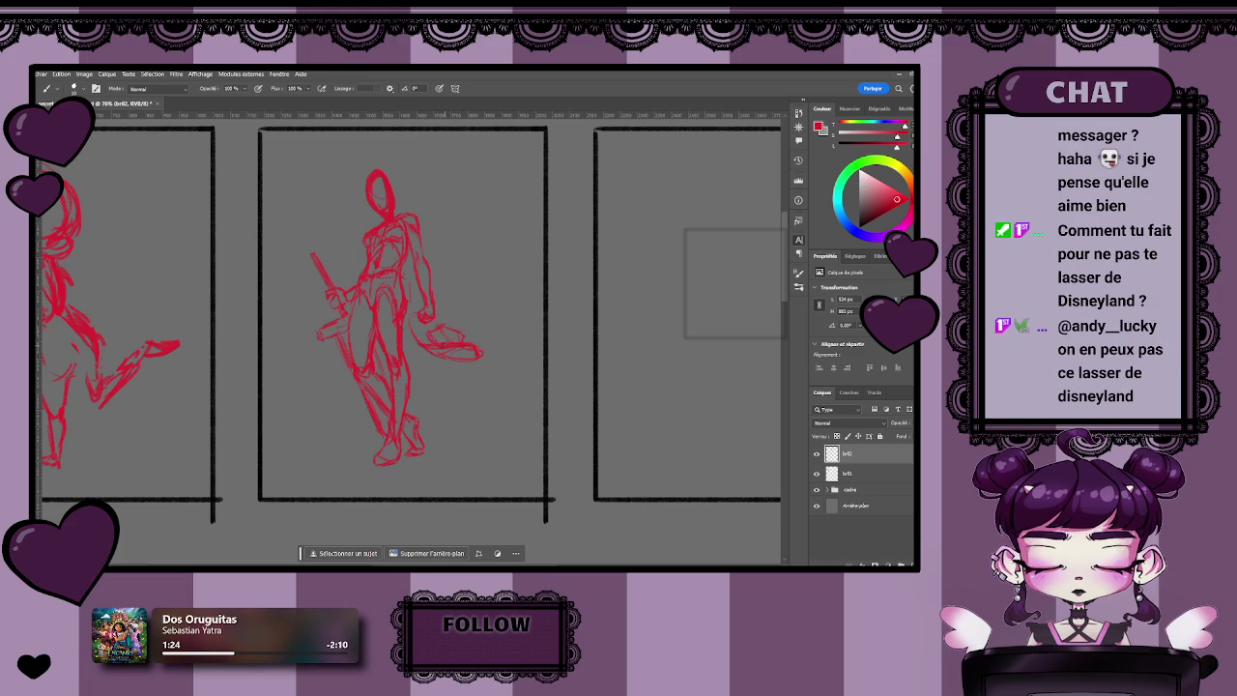
{"action": "key", "text": "z"}
{"action": "left_click", "coordinate": [410, 336], "text": "alt"}
{"action": "left_click_drag", "start_coordinate": [410, 336], "coordinate": [431, 317]}
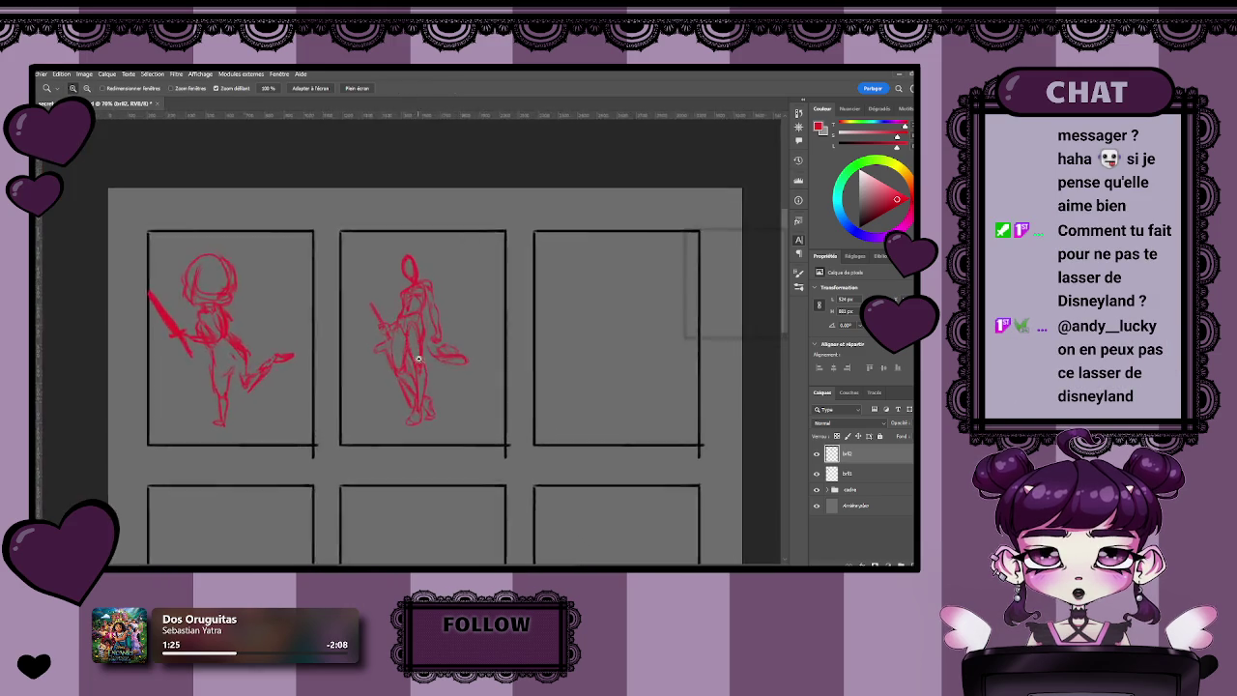
{"action": "key", "text": "b"}
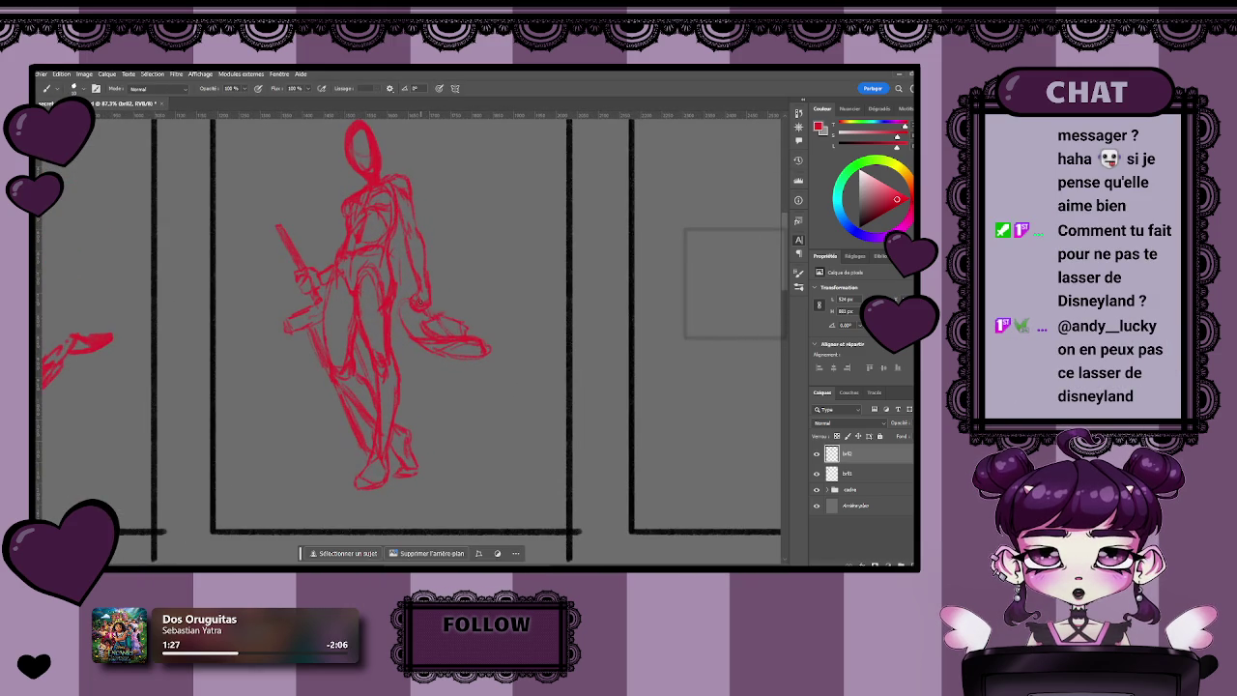
{"action": "mouse_move", "coordinate": [402, 302]}
{"action": "left_mouse_down"}
{"action": "mouse_move", "coordinate": [401, 373]}
{"action": "mouse_move", "coordinate": [422, 446]}
{"action": "mouse_move", "coordinate": [387, 434]}
{"action": "left_mouse_up"}
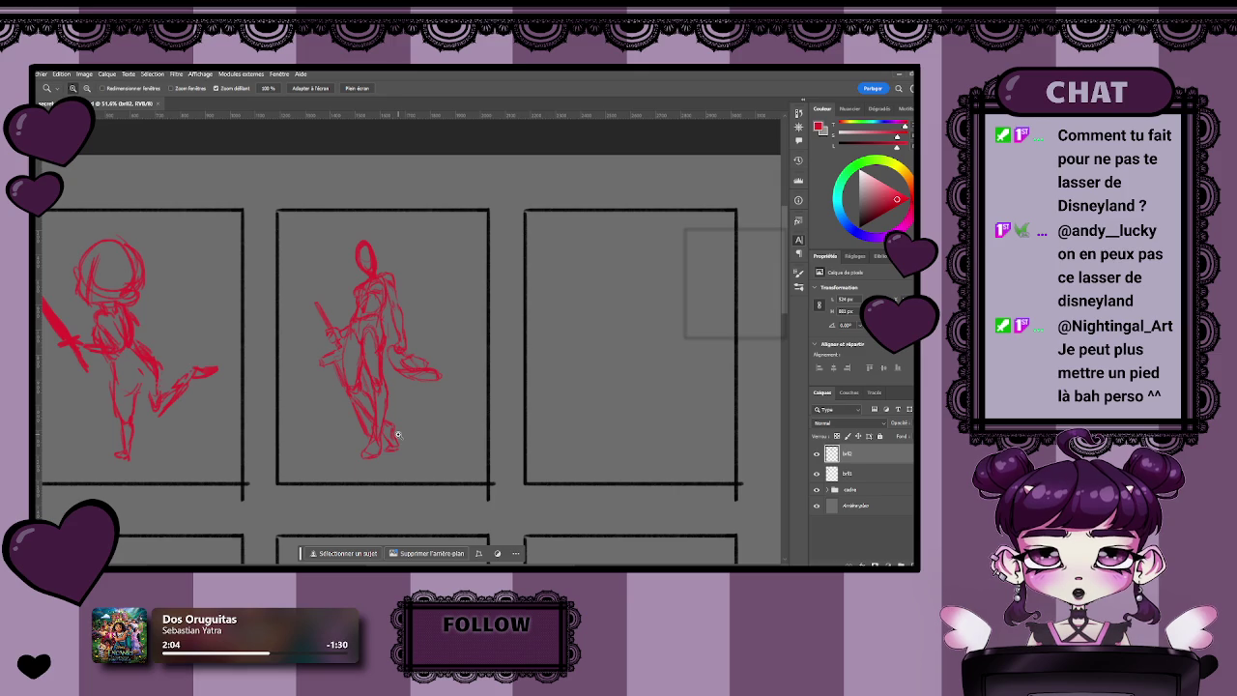
- Pan and zoom to centre the middle figure's head in view
{"action": "mouse_move", "coordinate": [369, 265]}
{"action": "left_mouse_down"}
{"action": "mouse_move", "coordinate": [421, 269]}
{"action": "mouse_move", "coordinate": [410, 299]}
{"action": "mouse_move", "coordinate": [423, 315]}
{"action": "mouse_move", "coordinate": [445, 307]}
{"action": "mouse_move", "coordinate": [435, 317]}
{"action": "mouse_move", "coordinate": [433, 287]}
{"action": "left_mouse_up"}
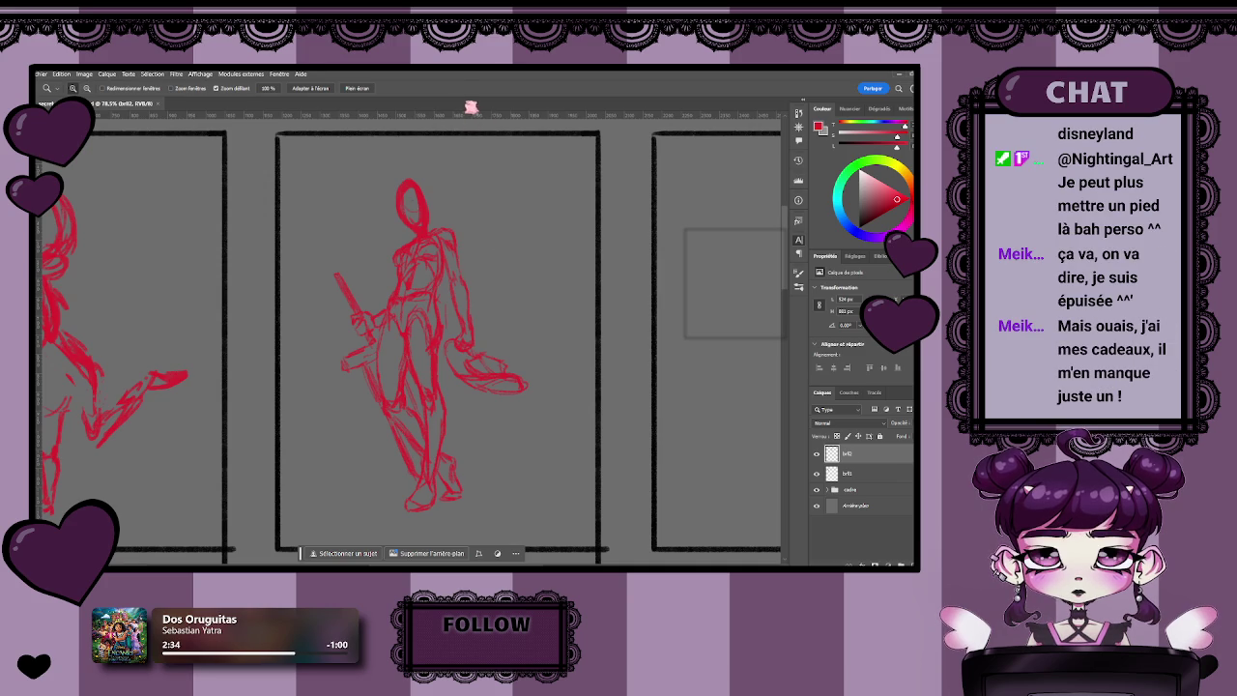
{"action": "mouse_move", "coordinate": [434, 276]}
{"action": "left_mouse_down"}
{"action": "mouse_move", "coordinate": [409, 280]}
{"action": "mouse_move", "coordinate": [426, 278]}
{"action": "left_mouse_up"}
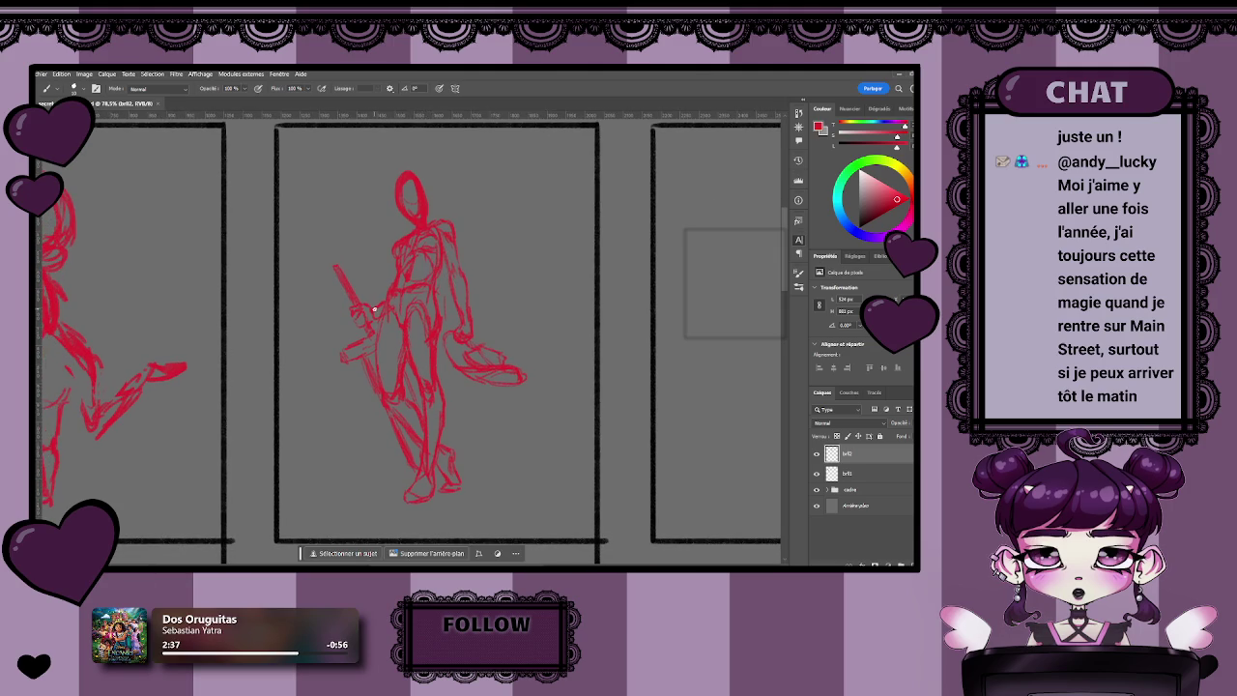
{"action": "scroll", "coordinate": [395, 350], "scroll_direction": "up", "scroll_amount": 3}
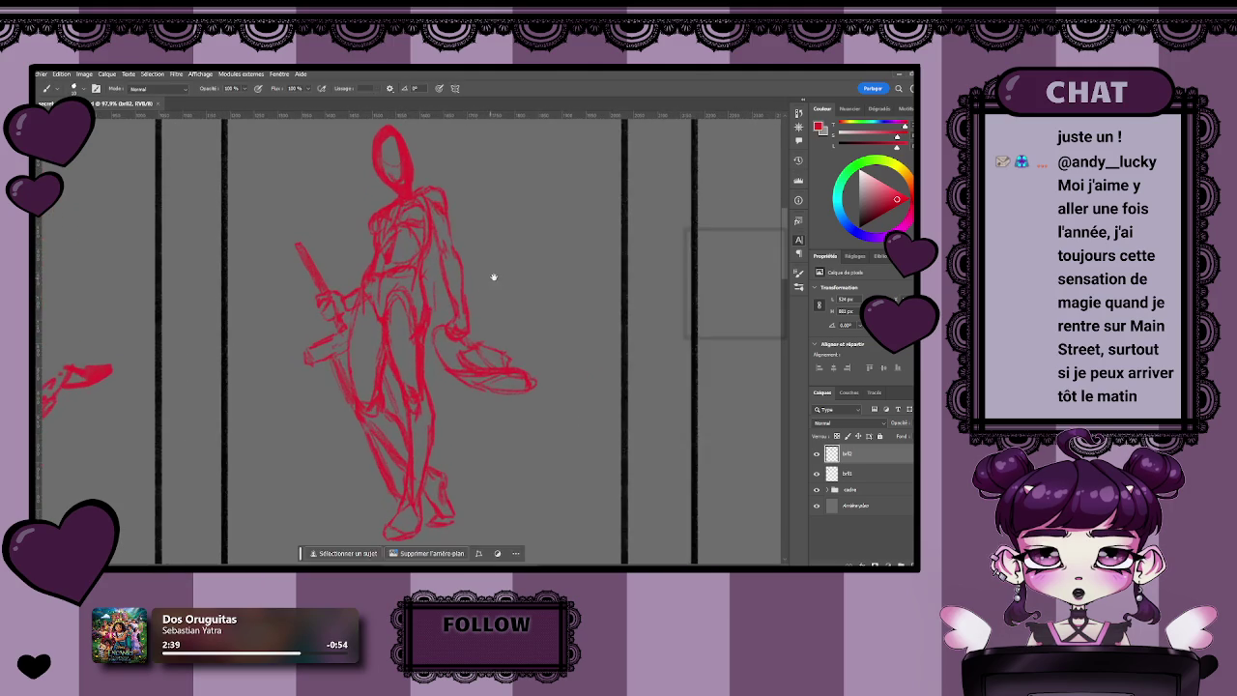
{"action": "scroll", "coordinate": [418, 321], "scroll_direction": "down", "scroll_amount": 3}
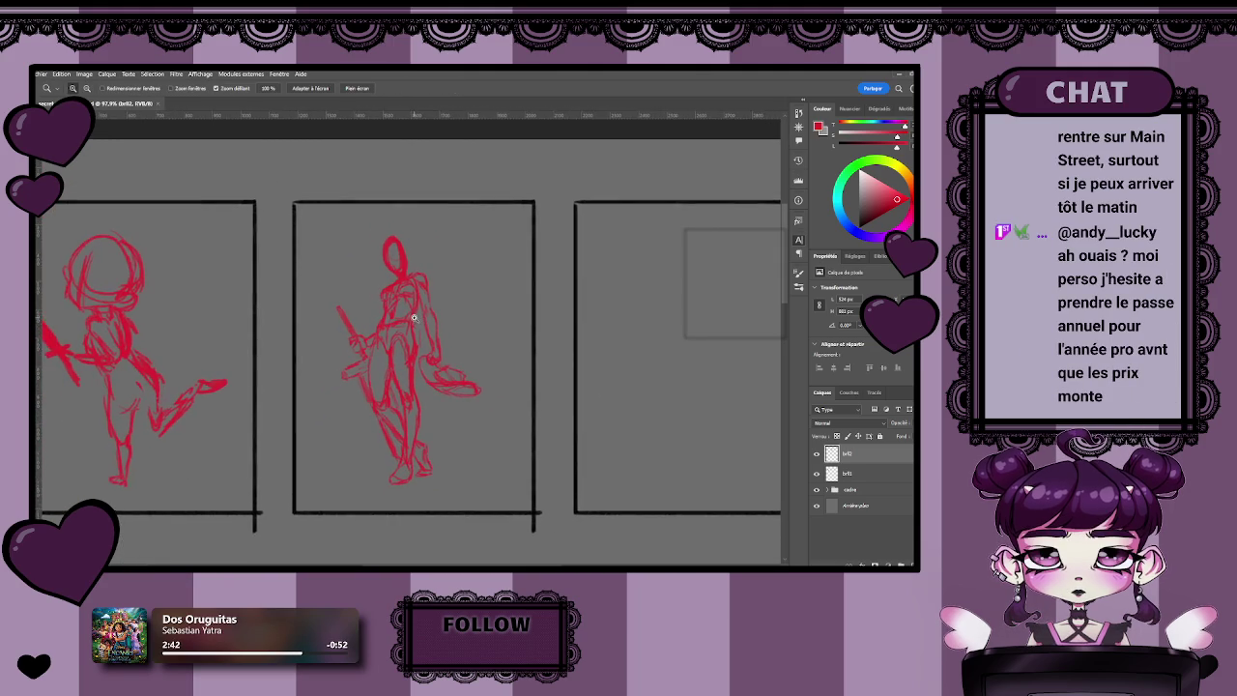
{"action": "left_click_drag", "start_coordinate": [418, 322], "coordinate": [384, 330]}
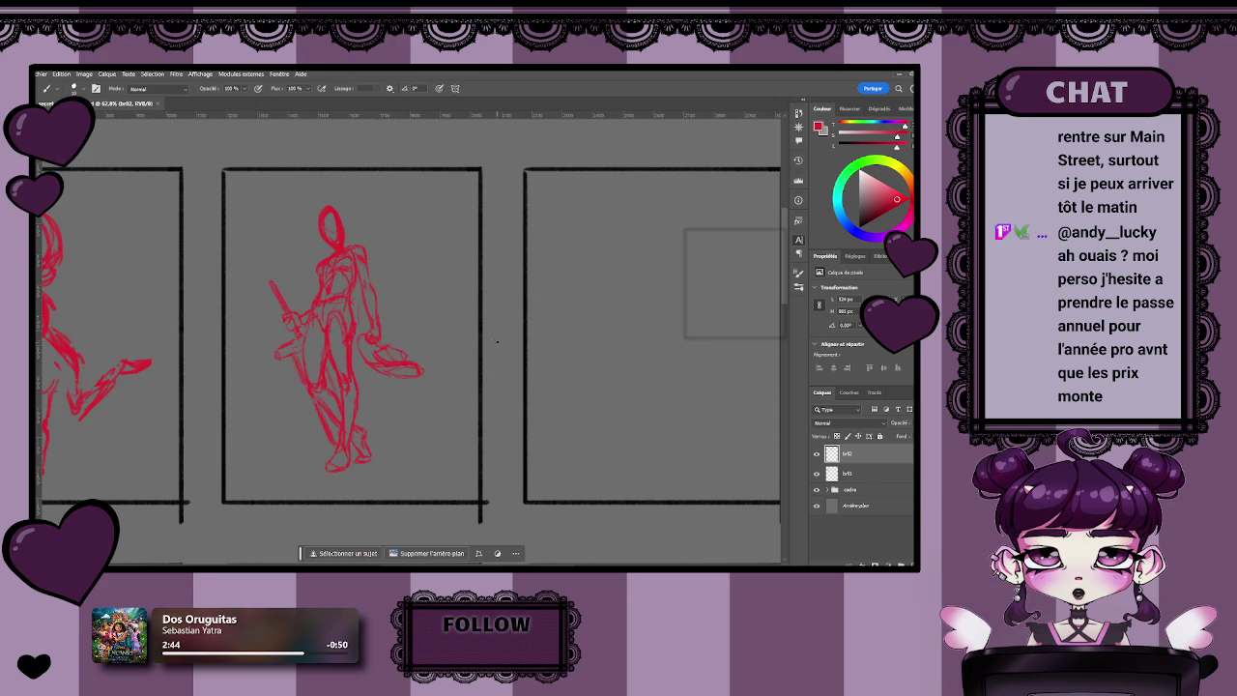
{"action": "scroll", "coordinate": [390, 228], "scroll_direction": "up", "scroll_amount": 2}
{"action": "scroll", "coordinate": [425, 237], "scroll_direction": "up", "scroll_amount": 2}
{"action": "scroll", "coordinate": [415, 260], "scroll_direction": "up", "scroll_amount": 2}
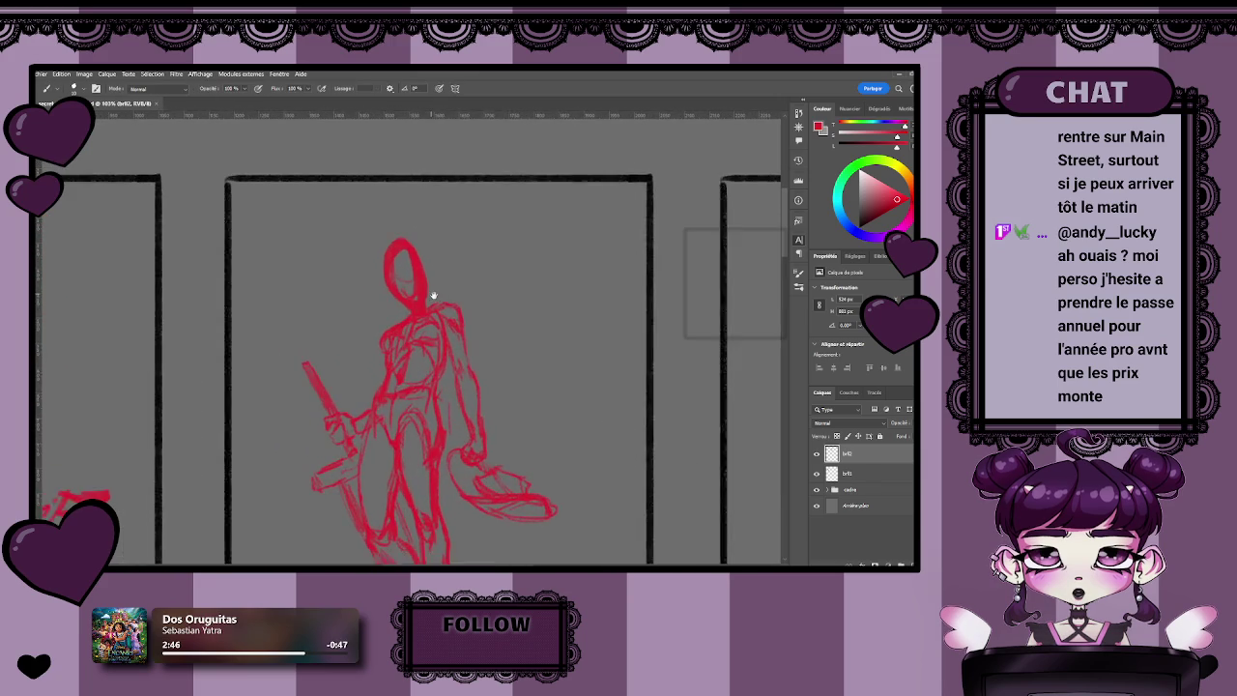
- Undo the stray red stroke beside the head and add a new empty layer for the hair
{"action": "left_click_drag", "start_coordinate": [389, 249], "coordinate": [380, 261]}
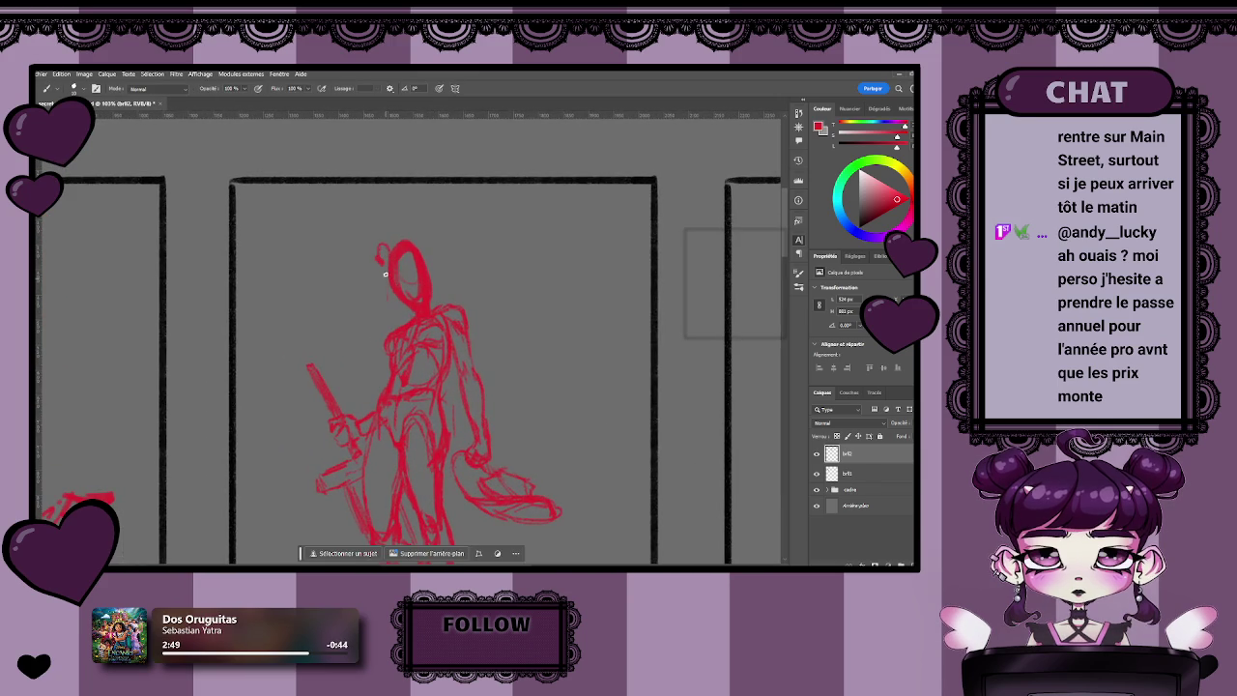
{"action": "key", "text": "ctrl+z"}
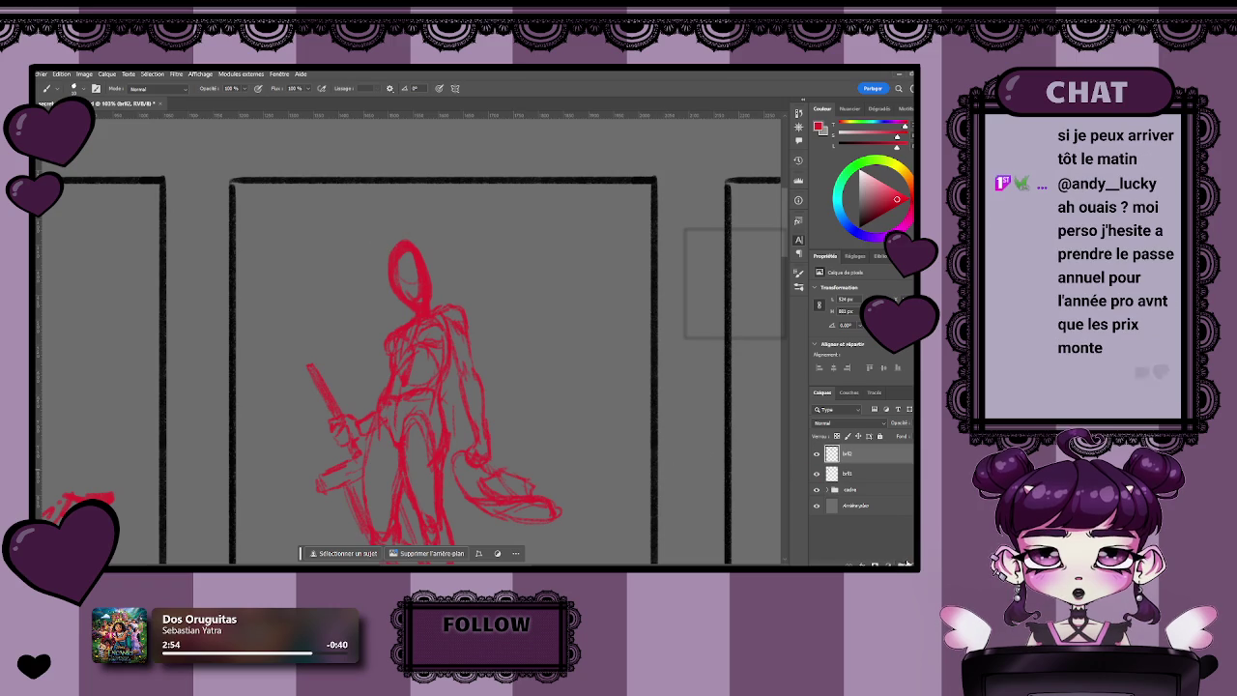
{"action": "left_click", "coordinate": [895, 564]}
- Change the brush colour from red to a dark blue
{"action": "left_click", "coordinate": [858, 233]}
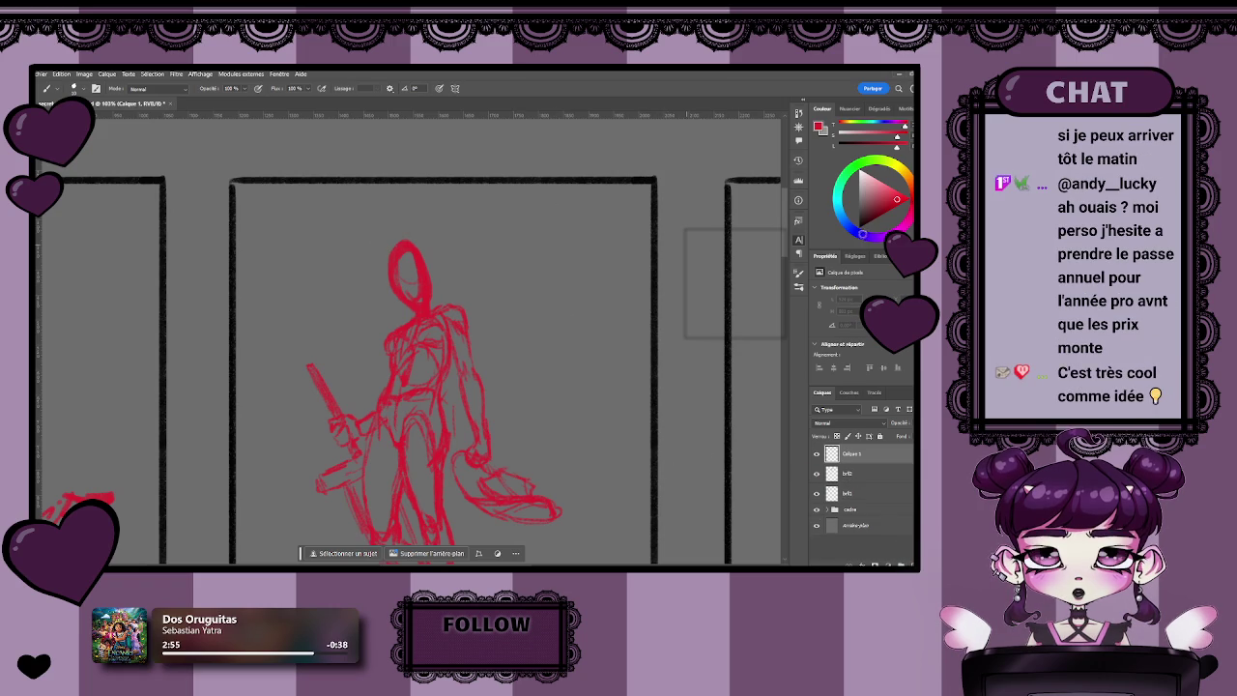
{"action": "left_click", "coordinate": [883, 200]}
{"action": "left_click_drag", "start_coordinate": [883, 200], "coordinate": [876, 203]}
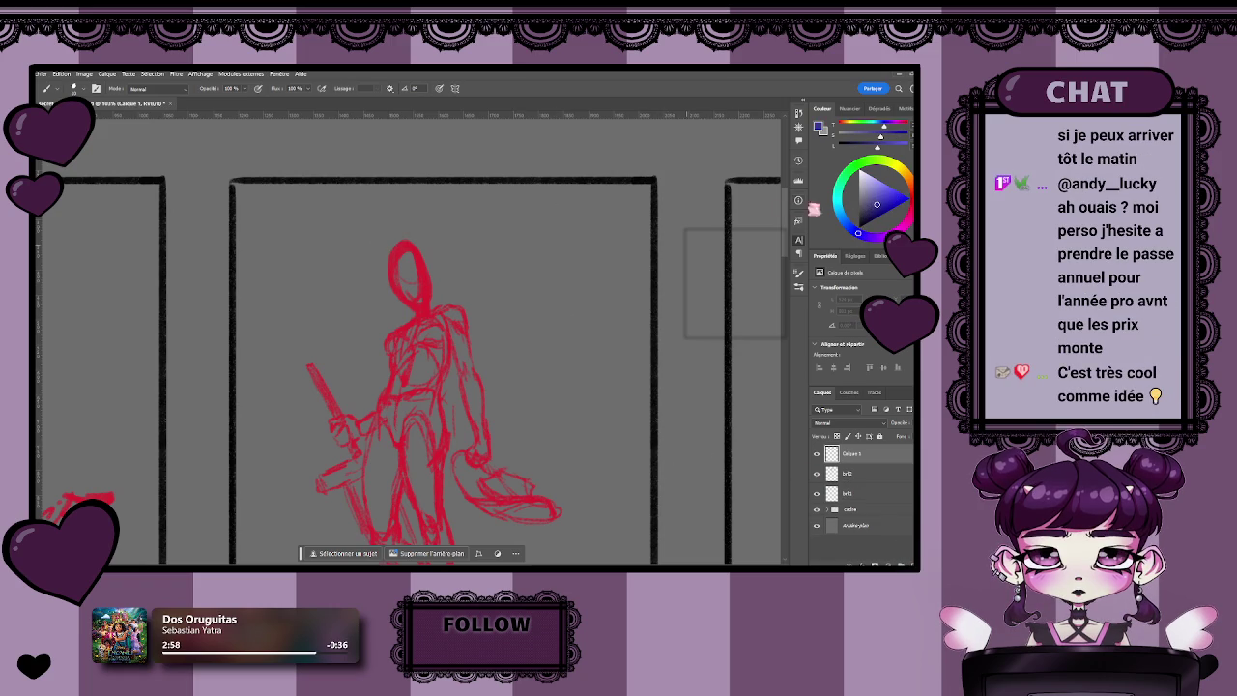
{"action": "mouse_move", "coordinate": [385, 250]}
{"action": "left_mouse_down"}
{"action": "mouse_move", "coordinate": [376, 263]}
{"action": "mouse_move", "coordinate": [389, 254]}
{"action": "left_mouse_up"}
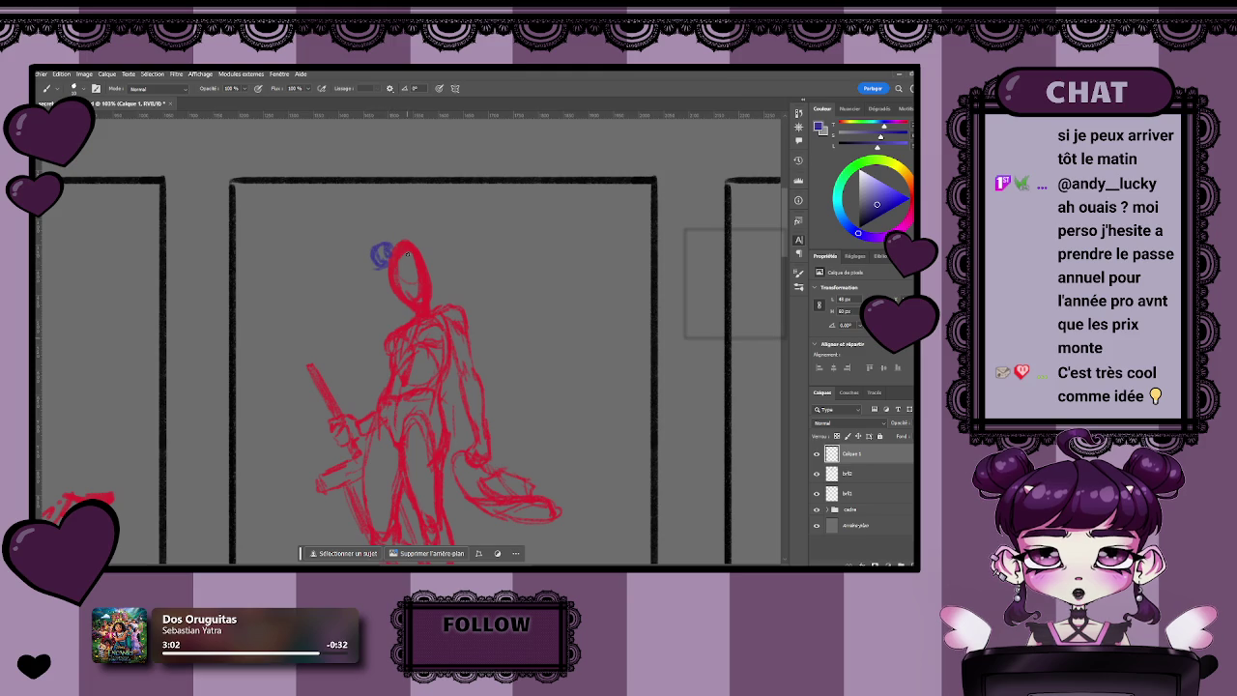
{"action": "key", "text": "ctrl+z"}
{"action": "key", "text": "ctrl+z"}
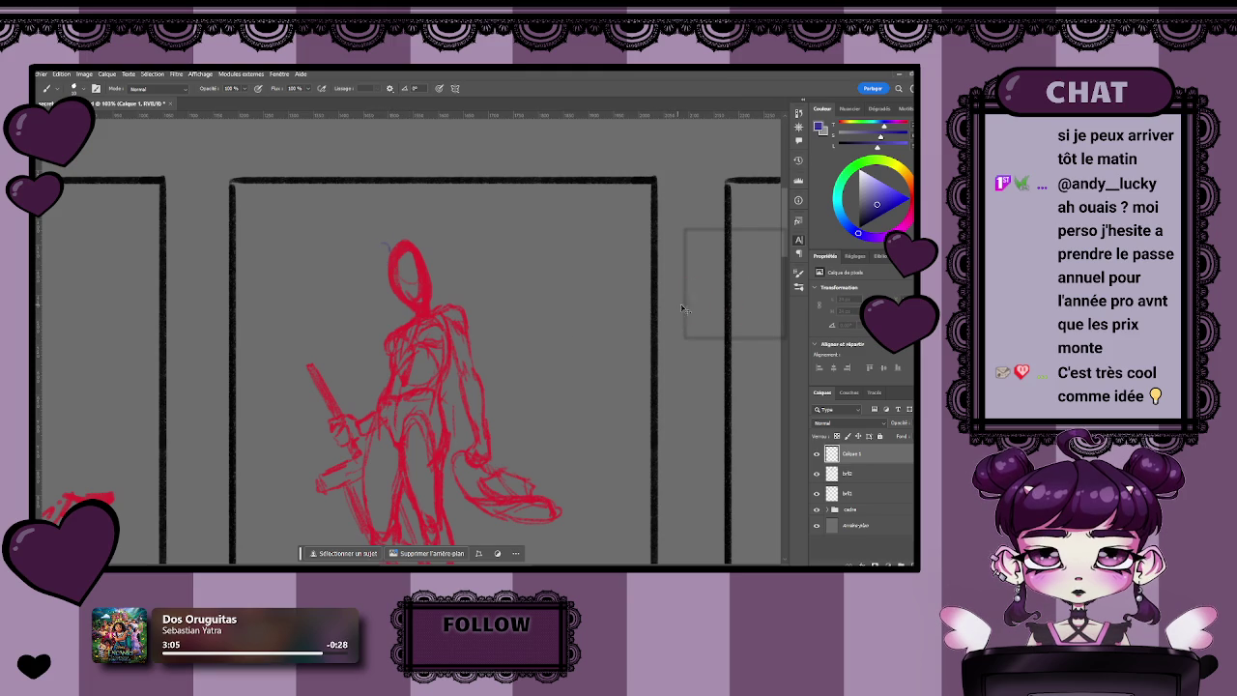
{"action": "left_click_drag", "start_coordinate": [876, 204], "coordinate": [874, 213]}
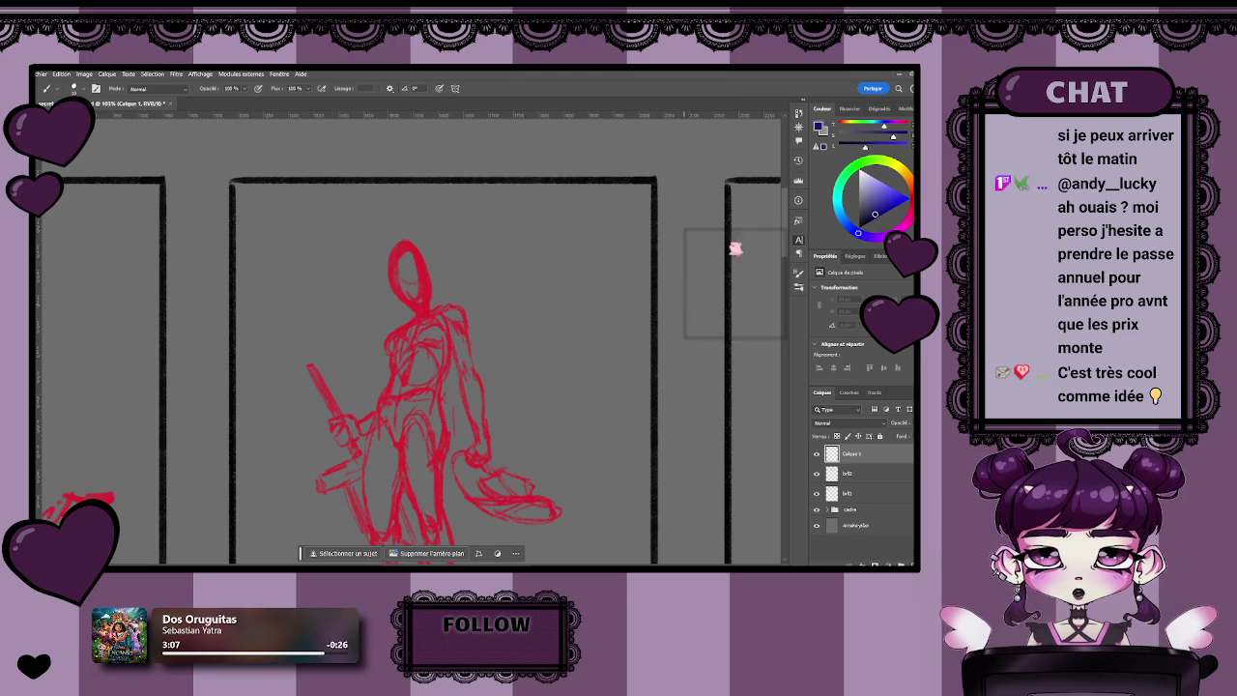
- Paint flowing dark blue hair strands looping left from the figure's head
{"action": "mouse_move", "coordinate": [383, 248]}
{"action": "left_mouse_down"}
{"action": "mouse_move", "coordinate": [386, 267]}
{"action": "mouse_move", "coordinate": [360, 305]}
{"action": "mouse_move", "coordinate": [311, 312]}
{"action": "mouse_move", "coordinate": [301, 346]}
{"action": "mouse_move", "coordinate": [370, 363]}
{"action": "left_mouse_up"}
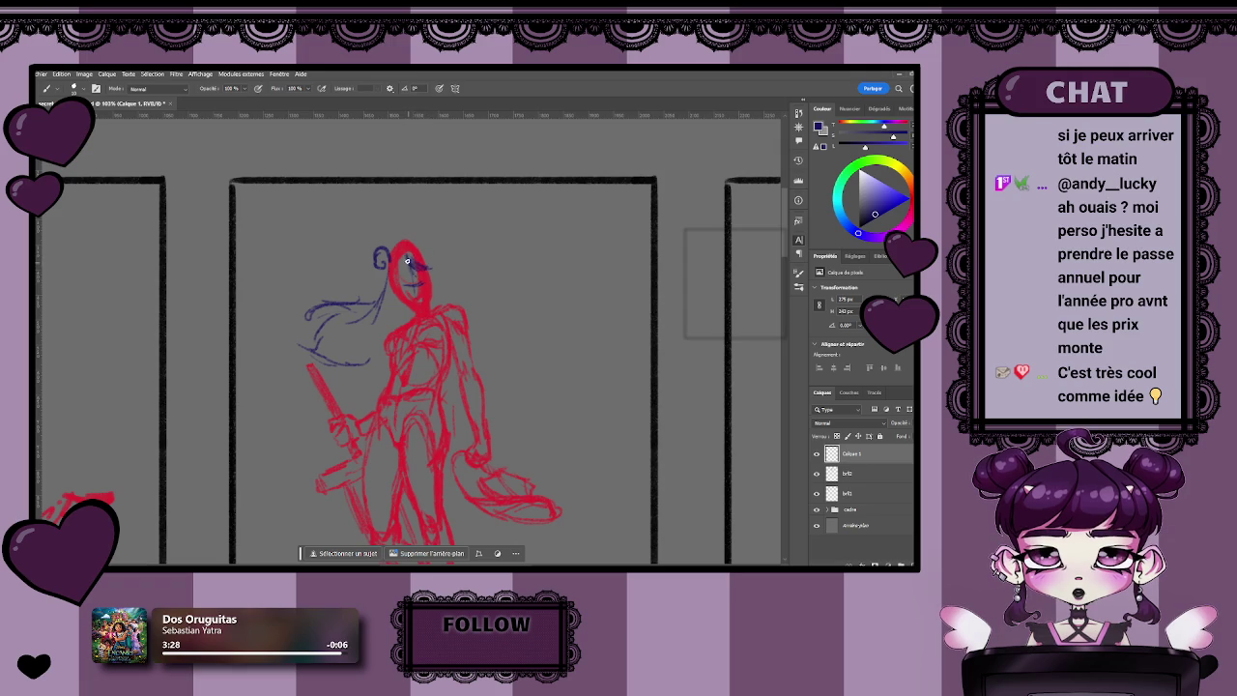
{"action": "left_click_drag", "start_coordinate": [410, 267], "coordinate": [427, 271]}
{"action": "mouse_move", "coordinate": [439, 293]}
{"action": "left_mouse_down"}
{"action": "mouse_move", "coordinate": [426, 253]}
{"action": "mouse_move", "coordinate": [444, 288]}
{"action": "mouse_move", "coordinate": [395, 255]}
{"action": "left_mouse_up"}
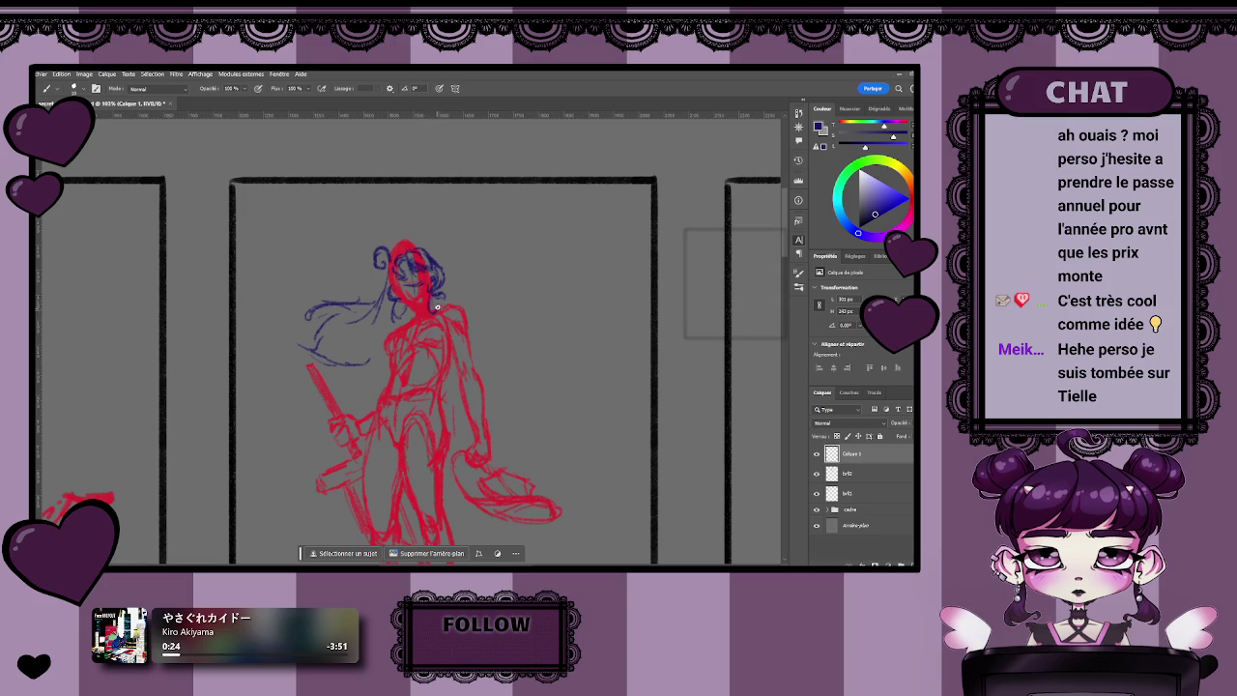
{"action": "key", "text": "z"}
{"action": "left_click_drag", "start_coordinate": [538, 356], "coordinate": [500, 387]}
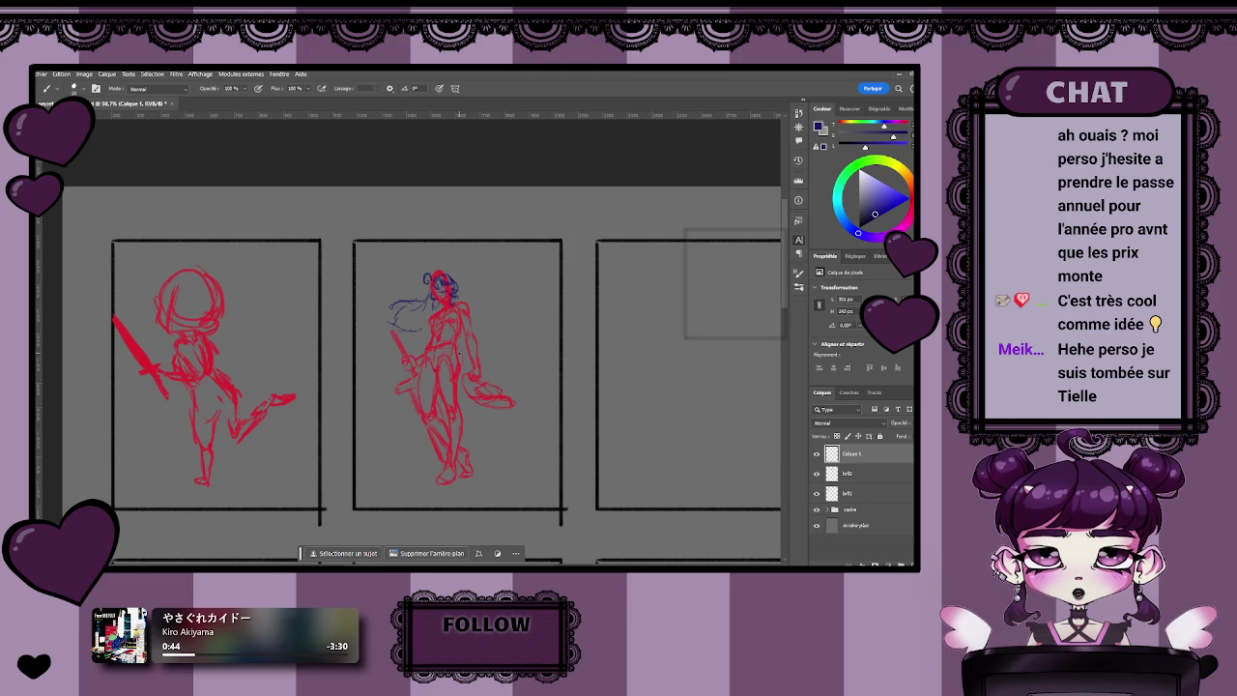
- Add a blue hair strand sweeping left from the figure's head
{"action": "scroll", "coordinate": [458, 352], "scroll_direction": "up", "scroll_amount": 5}
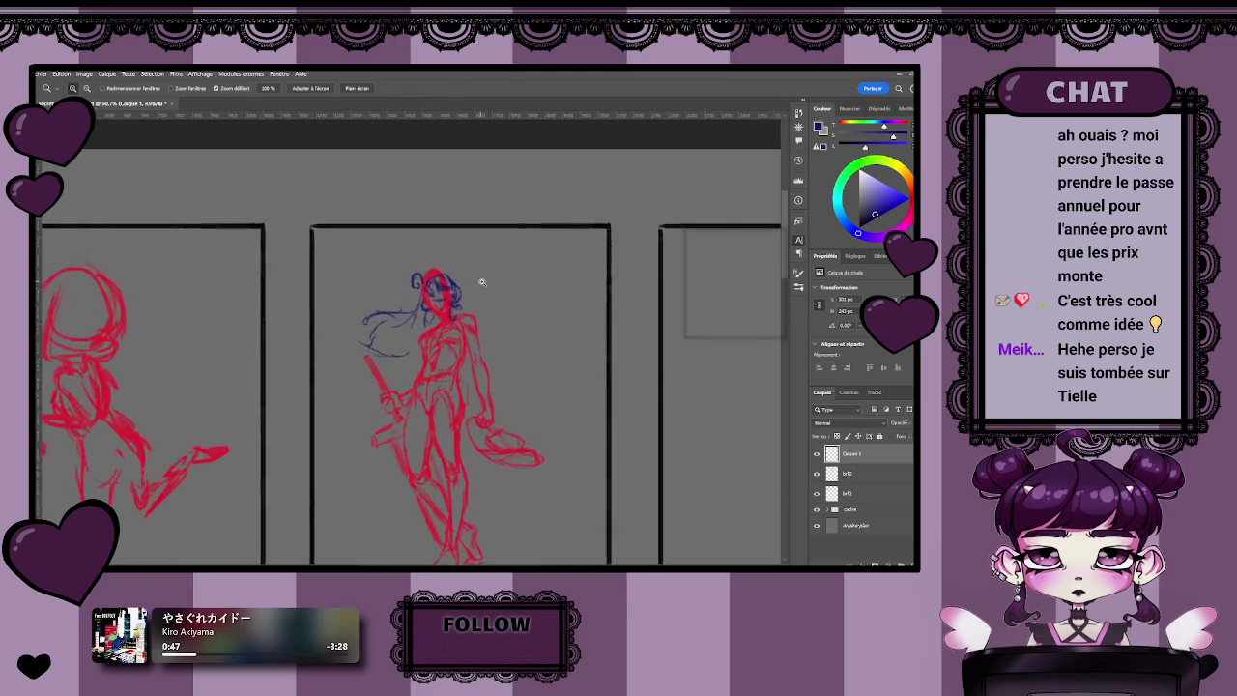
{"action": "scroll", "coordinate": [530, 289], "scroll_direction": "down", "scroll_amount": 3}
{"action": "scroll", "coordinate": [335, 249], "scroll_direction": "up", "scroll_amount": 3}
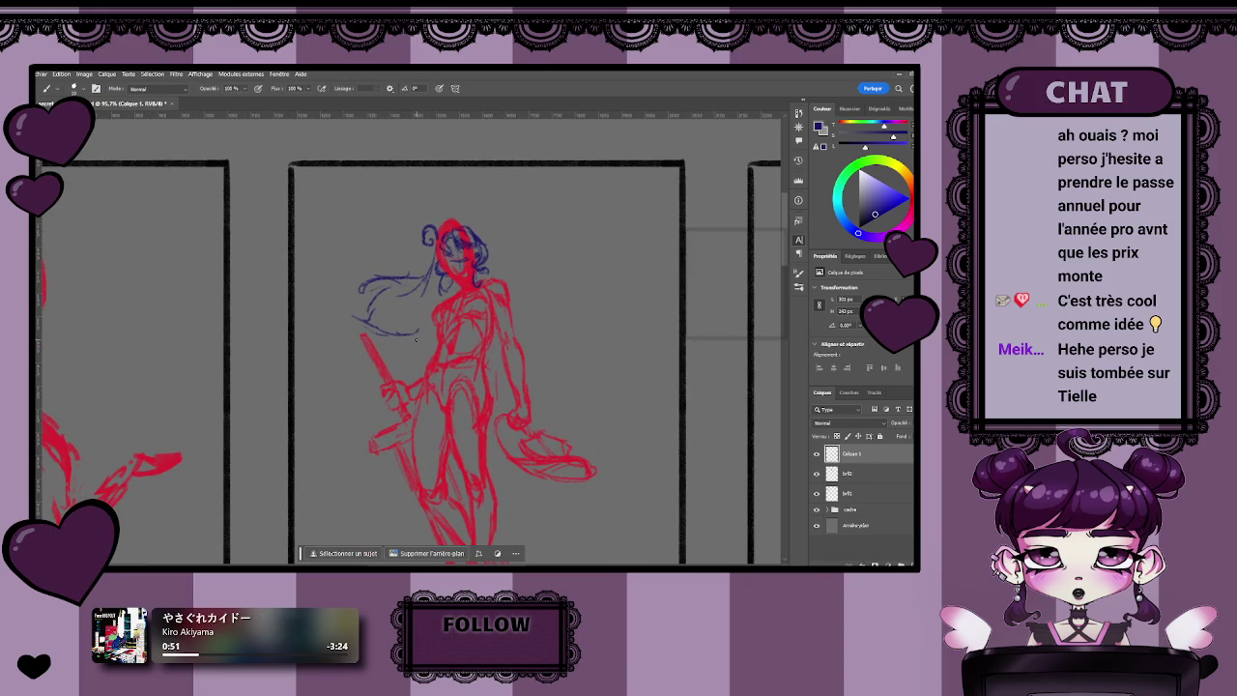
{"action": "key", "text": "e"}
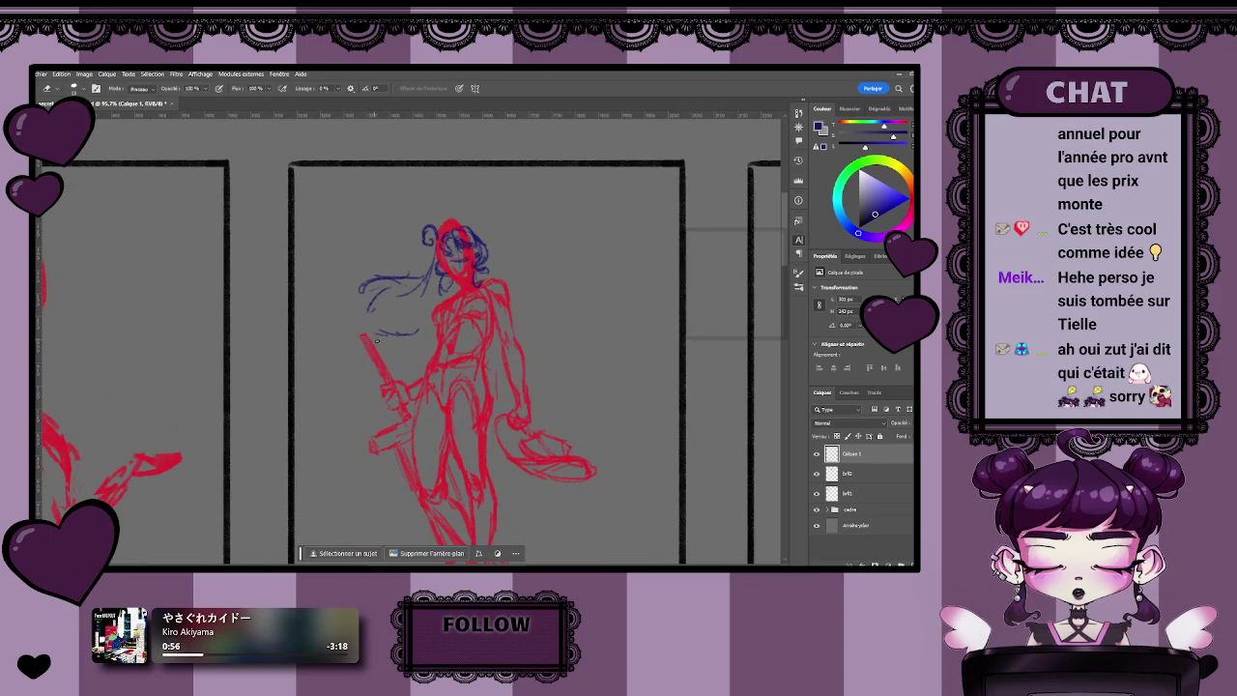
{"action": "key", "text": "b"}
{"action": "mouse_move", "coordinate": [354, 312]}
{"action": "left_mouse_down"}
{"action": "mouse_move", "coordinate": [368, 334]}
{"action": "mouse_move", "coordinate": [412, 331]}
{"action": "left_mouse_up"}
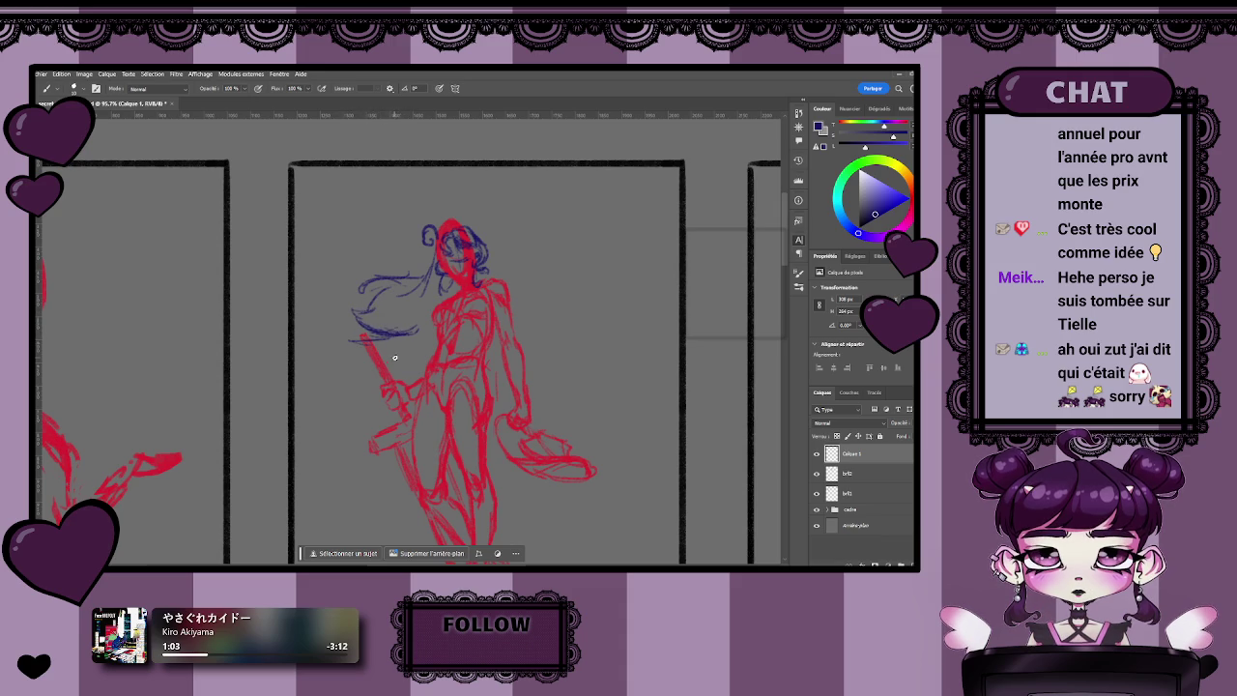
- Extend a blue stroke beneath the hair and add a small mark atop the head
{"action": "key", "text": "e"}
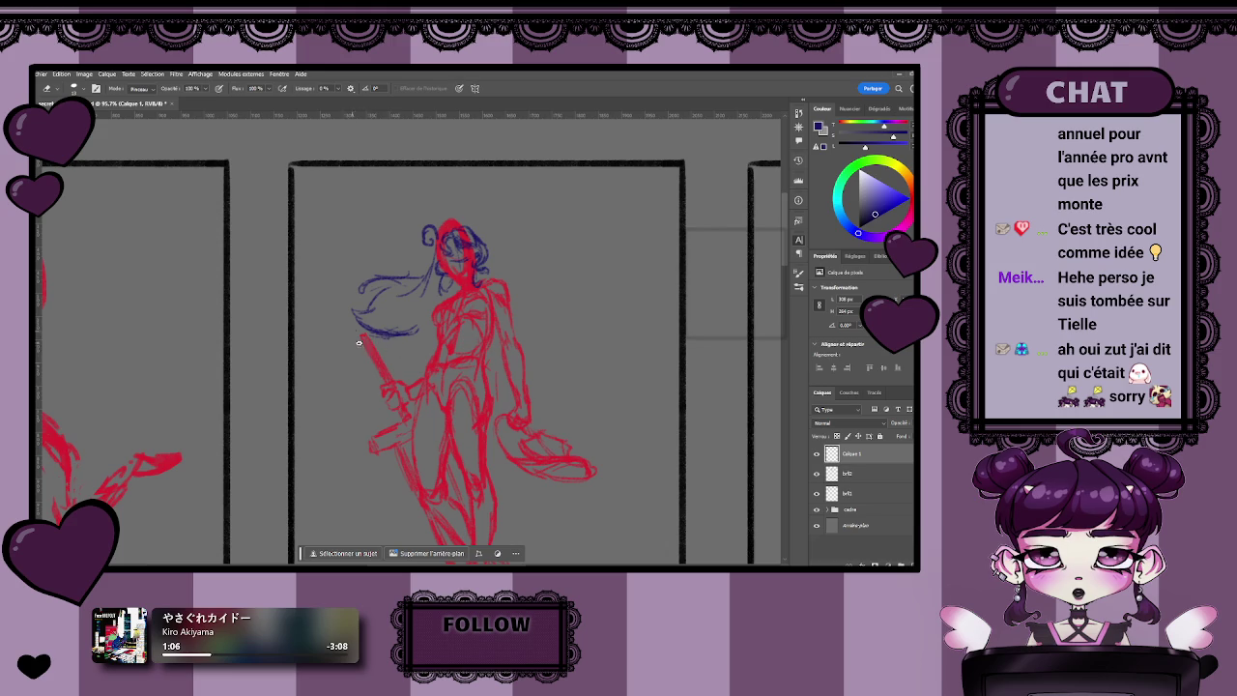
{"action": "key", "text": "b"}
{"action": "mouse_move", "coordinate": [373, 339]}
{"action": "left_mouse_down"}
{"action": "mouse_move", "coordinate": [416, 334]}
{"action": "mouse_move", "coordinate": [410, 344]}
{"action": "left_mouse_up"}
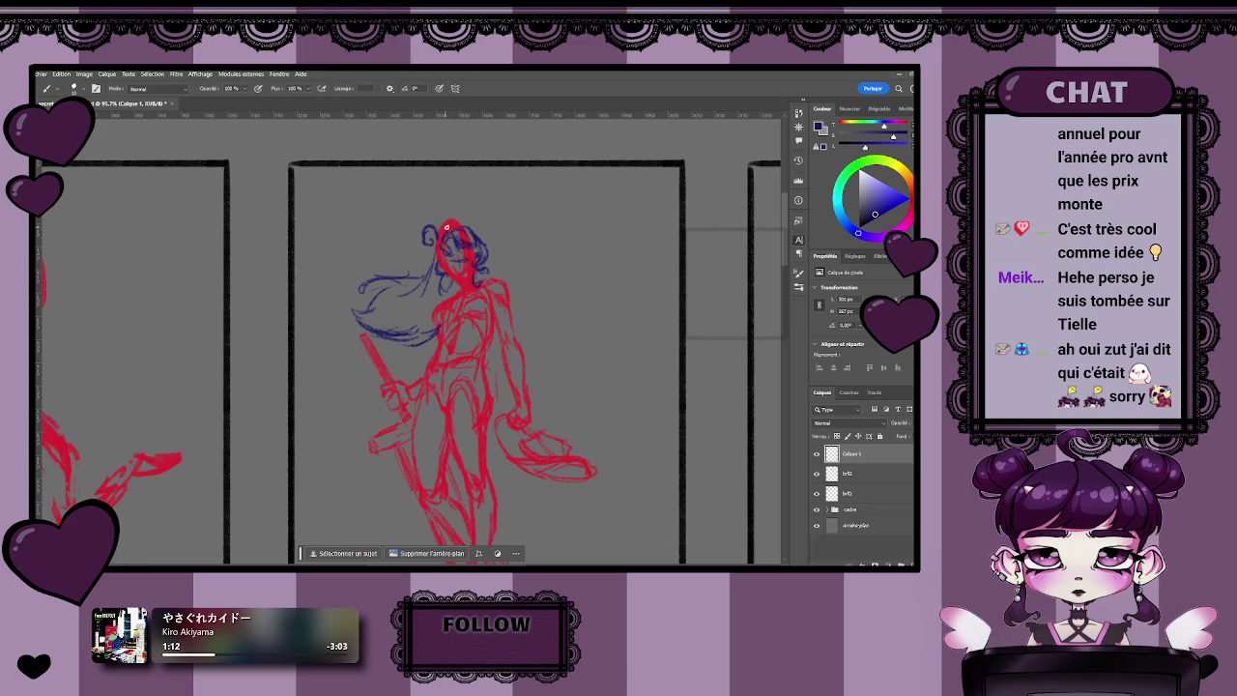
{"action": "left_click_drag", "start_coordinate": [466, 228], "coordinate": [445, 221]}
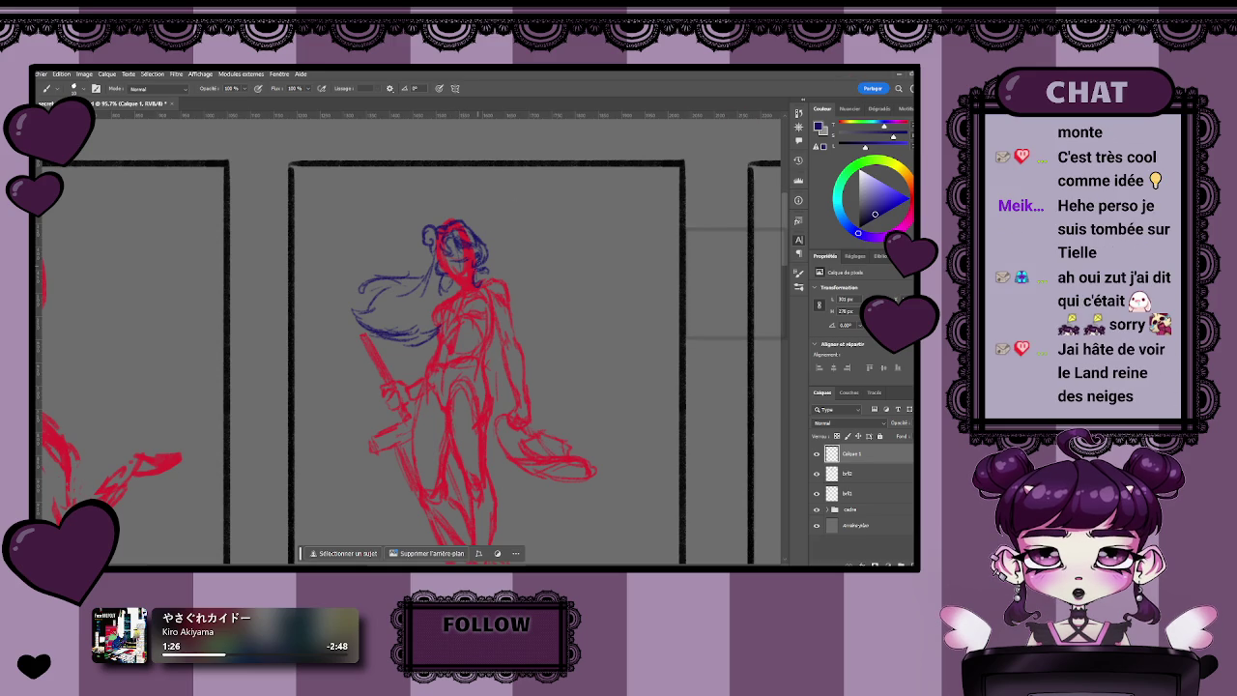
{"action": "key", "text": "e"}
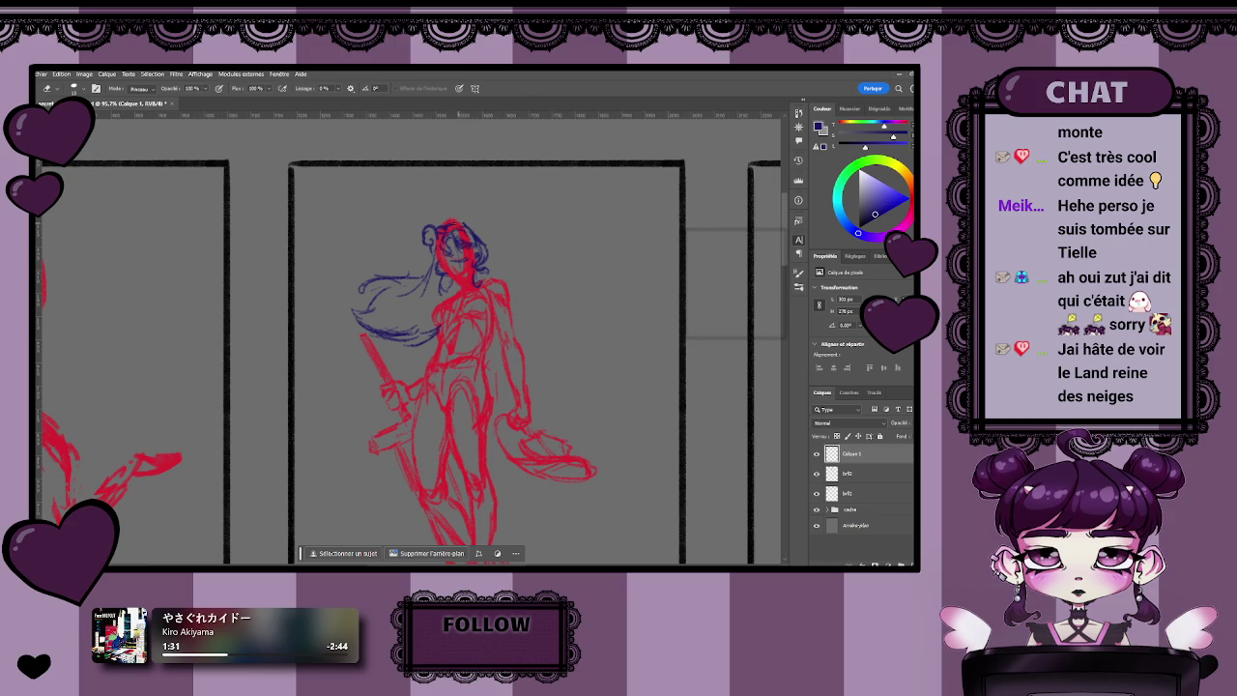
{"action": "key", "text": "b"}
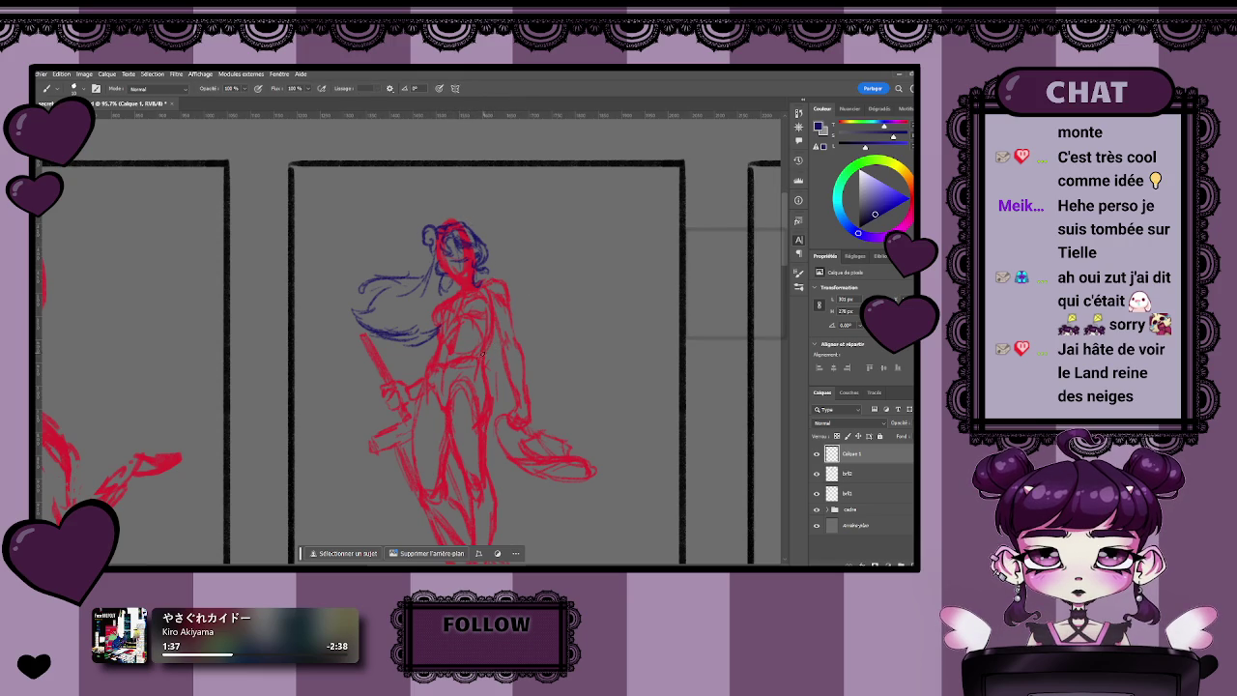
{"action": "scroll", "coordinate": [492, 379], "scroll_direction": "left", "scroll_amount": 3}
{"action": "scroll", "coordinate": [492, 379], "scroll_direction": "down", "scroll_amount": 1}
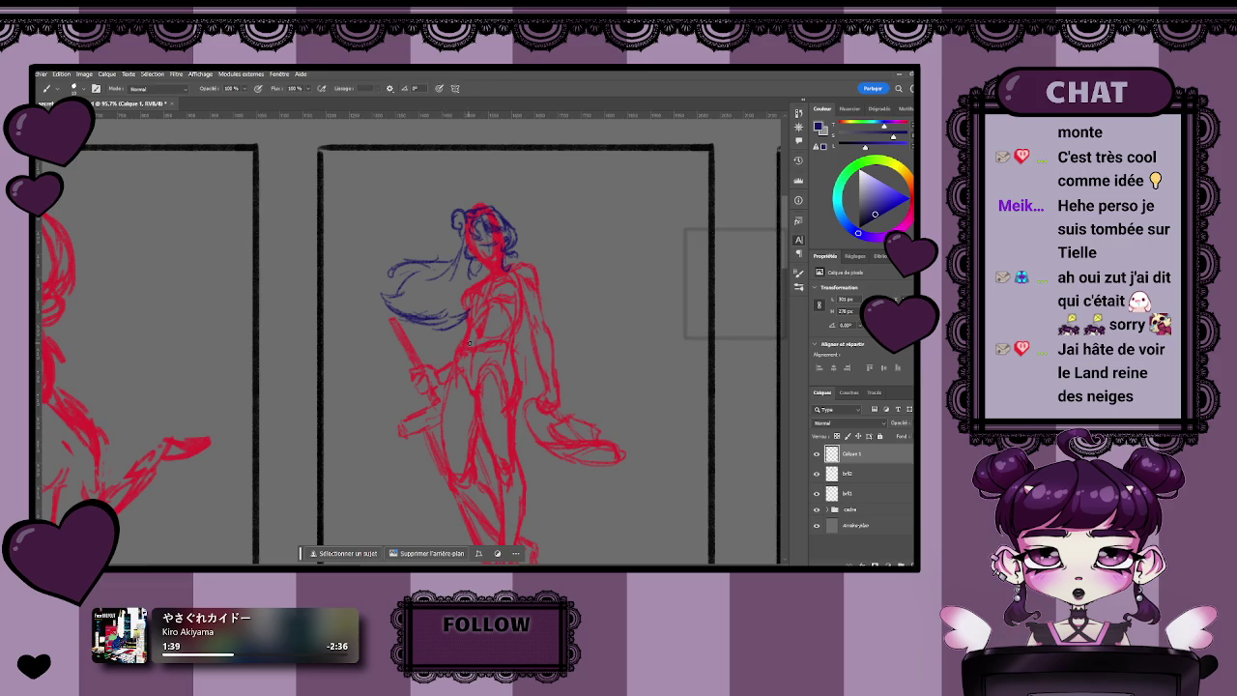
- Paint a blue strand across the top of the hair and another within the lower locks
{"action": "scroll", "coordinate": [399, 241], "scroll_direction": "down", "scroll_amount": 3}
{"action": "scroll", "coordinate": [399, 242], "scroll_direction": "up", "scroll_amount": 4}
{"action": "key", "text": "e"}
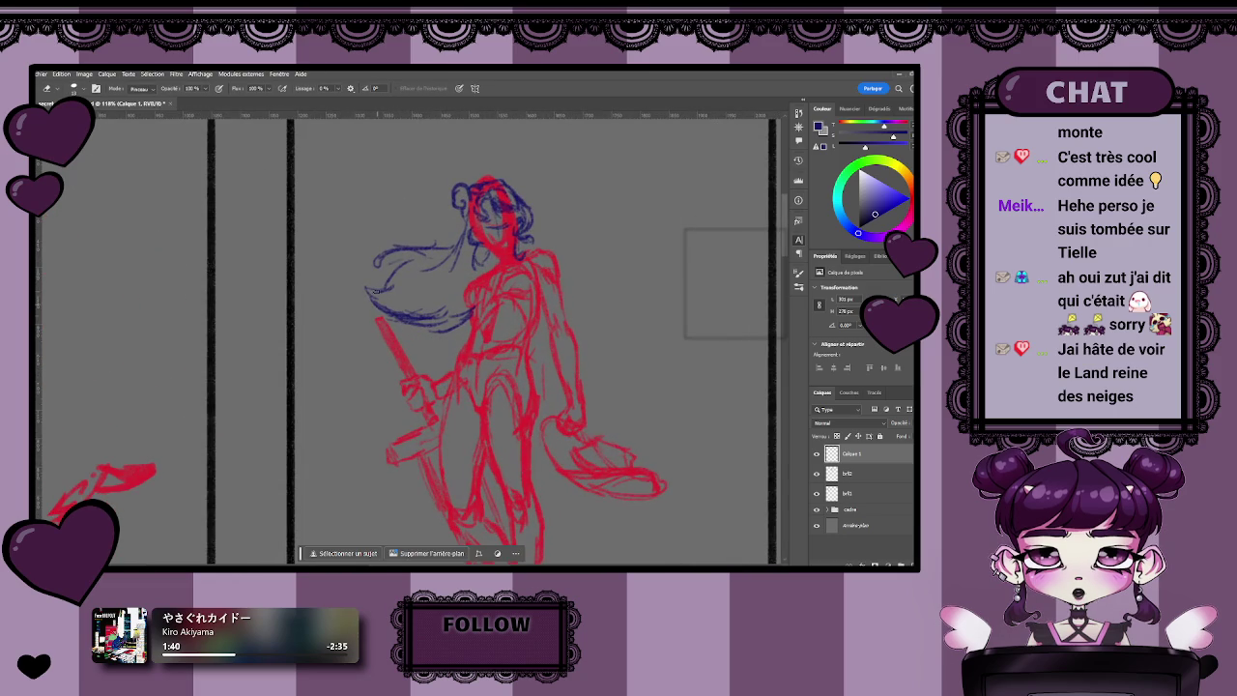
{"action": "key", "text": "b"}
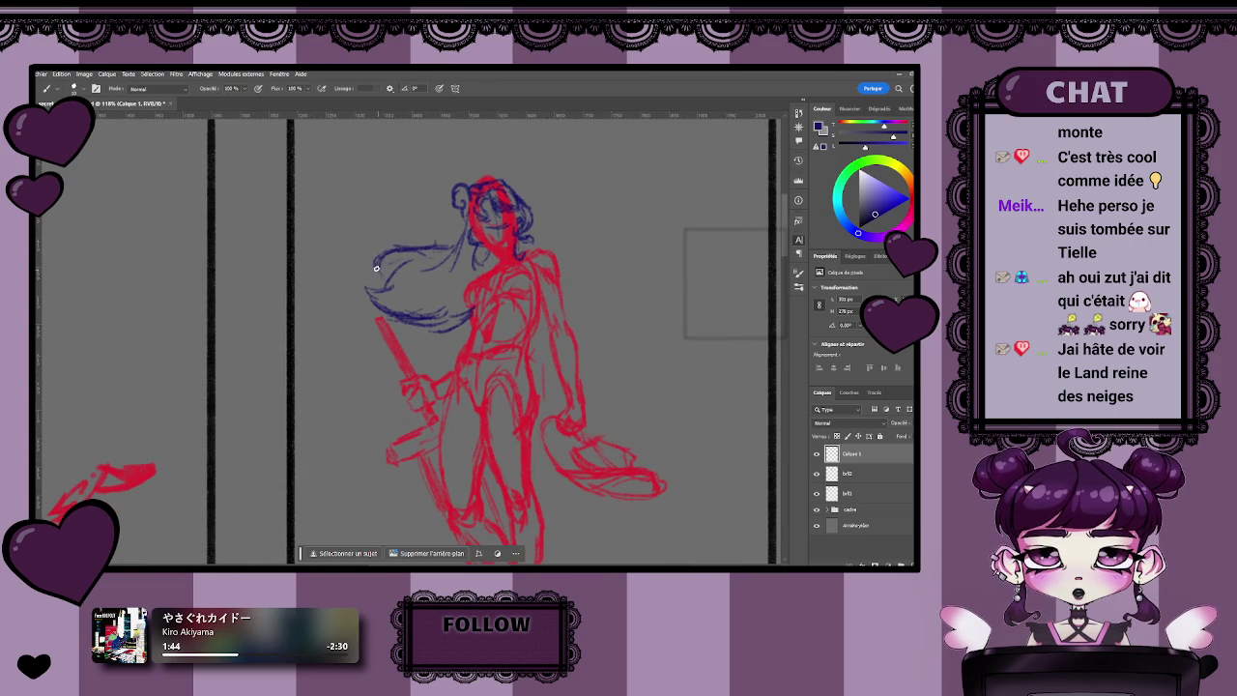
{"action": "left_click_drag", "start_coordinate": [371, 271], "coordinate": [466, 241]}
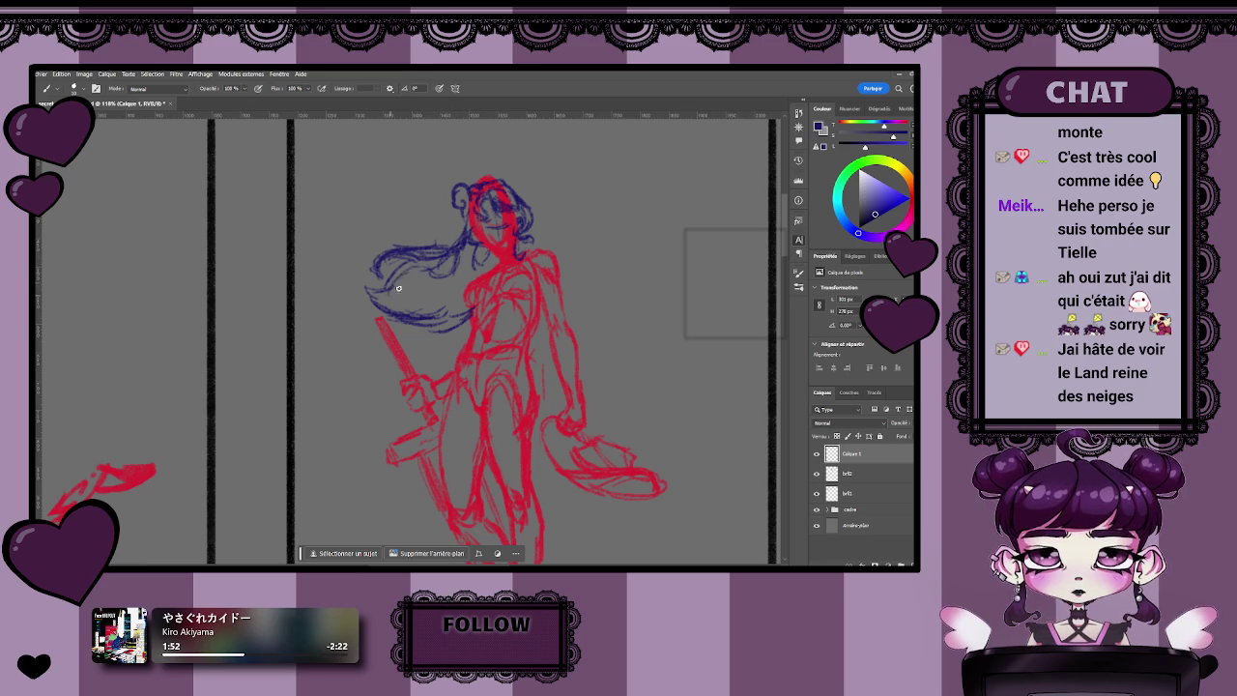
{"action": "mouse_move", "coordinate": [370, 280]}
{"action": "left_mouse_down"}
{"action": "mouse_move", "coordinate": [409, 301]}
{"action": "mouse_move", "coordinate": [458, 275]}
{"action": "left_mouse_up"}
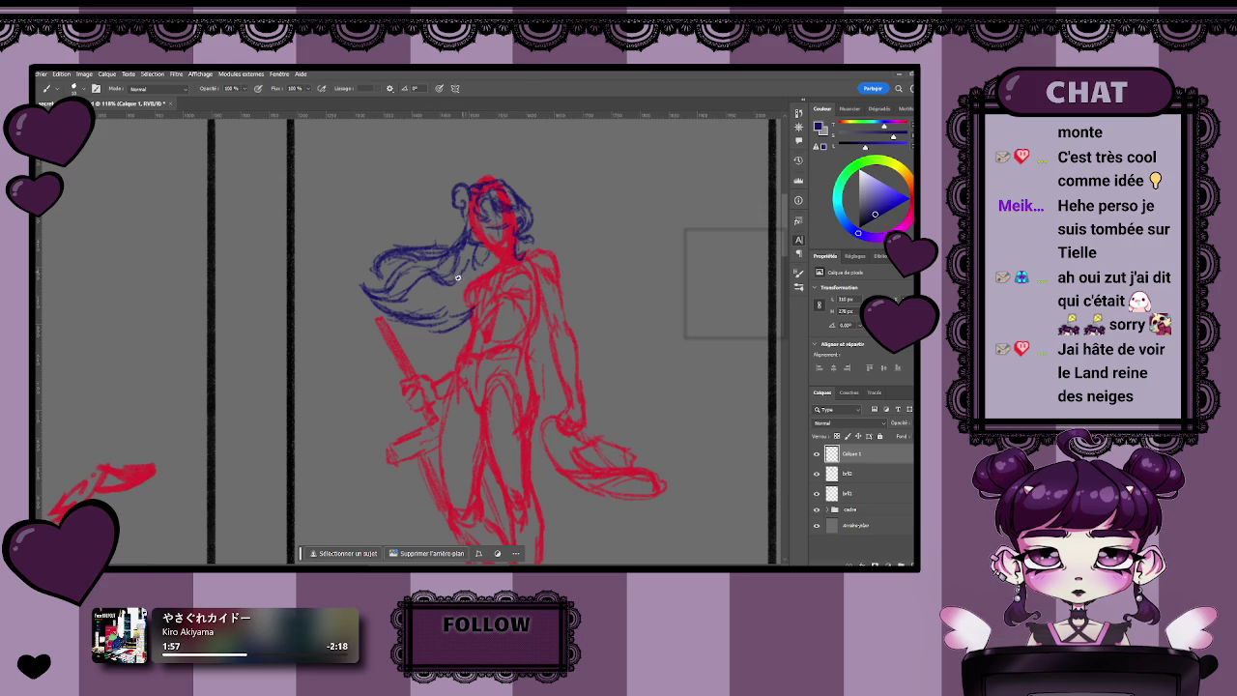
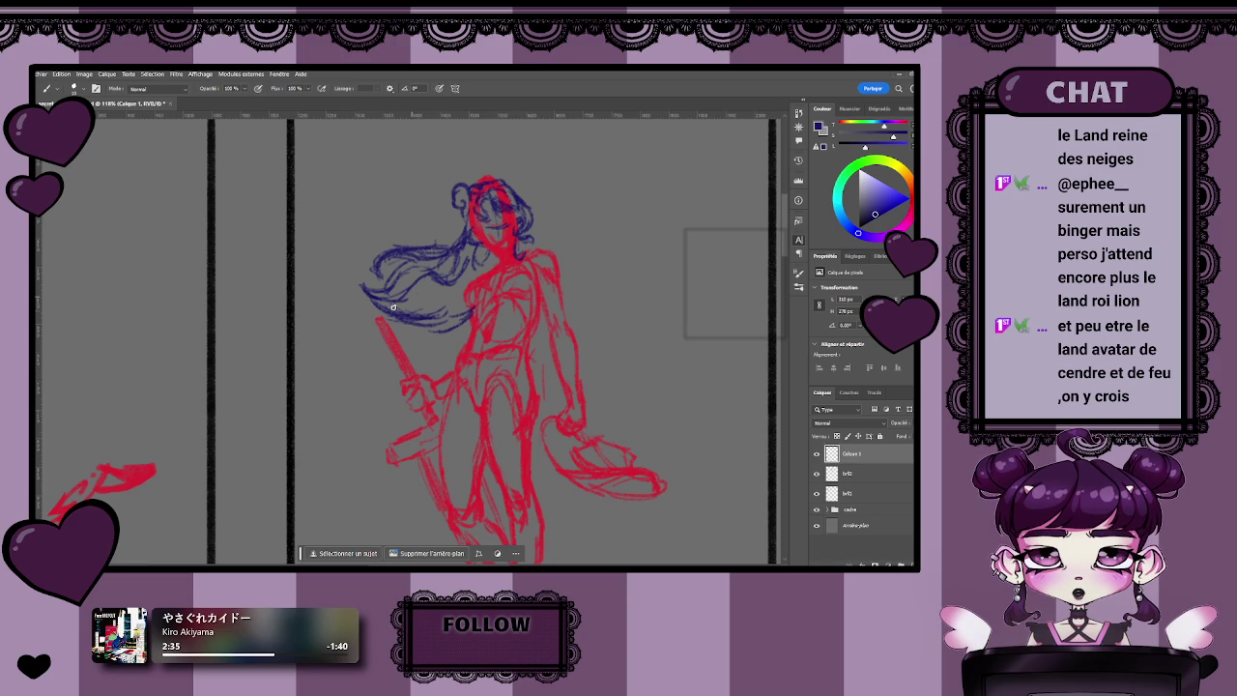
- Zoom in on the figure's upper body and touch up blue strokes with brush and eraser
{"action": "key", "text": "z"}
{"action": "mouse_move", "coordinate": [410, 334]}
{"action": "left_mouse_down"}
{"action": "mouse_move", "coordinate": [443, 332]}
{"action": "mouse_move", "coordinate": [394, 377]}
{"action": "mouse_move", "coordinate": [425, 365]}
{"action": "left_mouse_up"}
{"action": "key", "text": "b"}
{"action": "scroll", "coordinate": [425, 364], "scroll_direction": "up", "scroll_amount": 1}
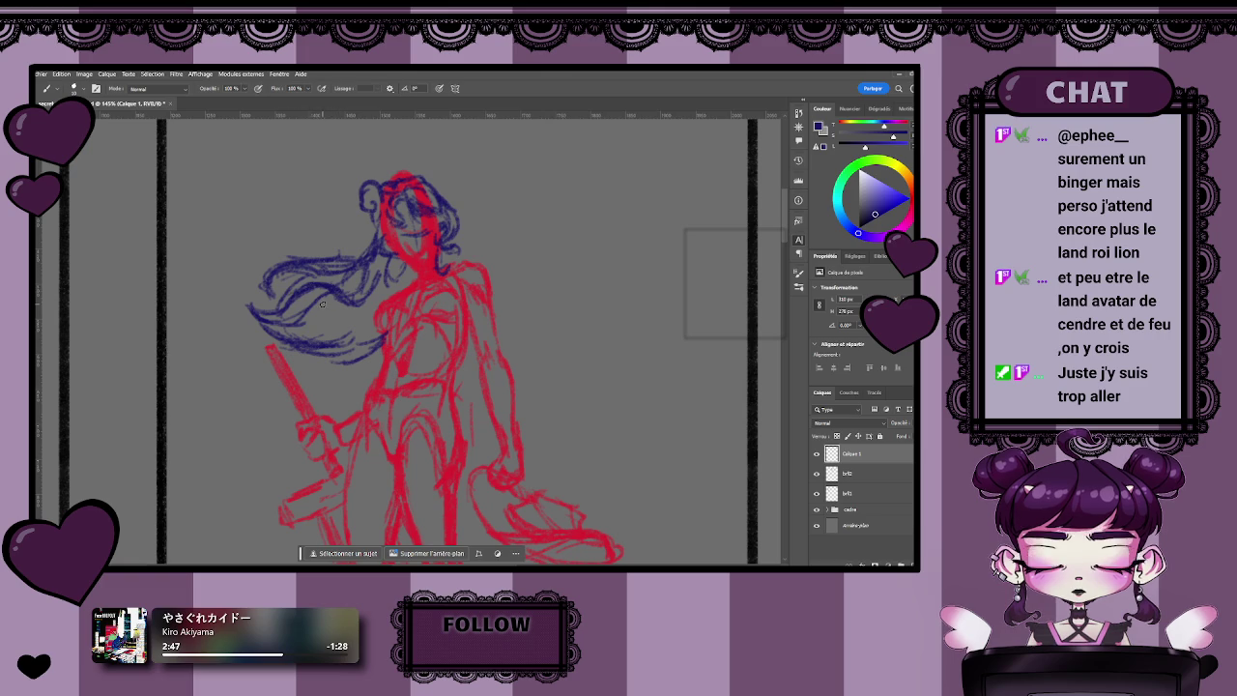
{"action": "key", "text": "e"}
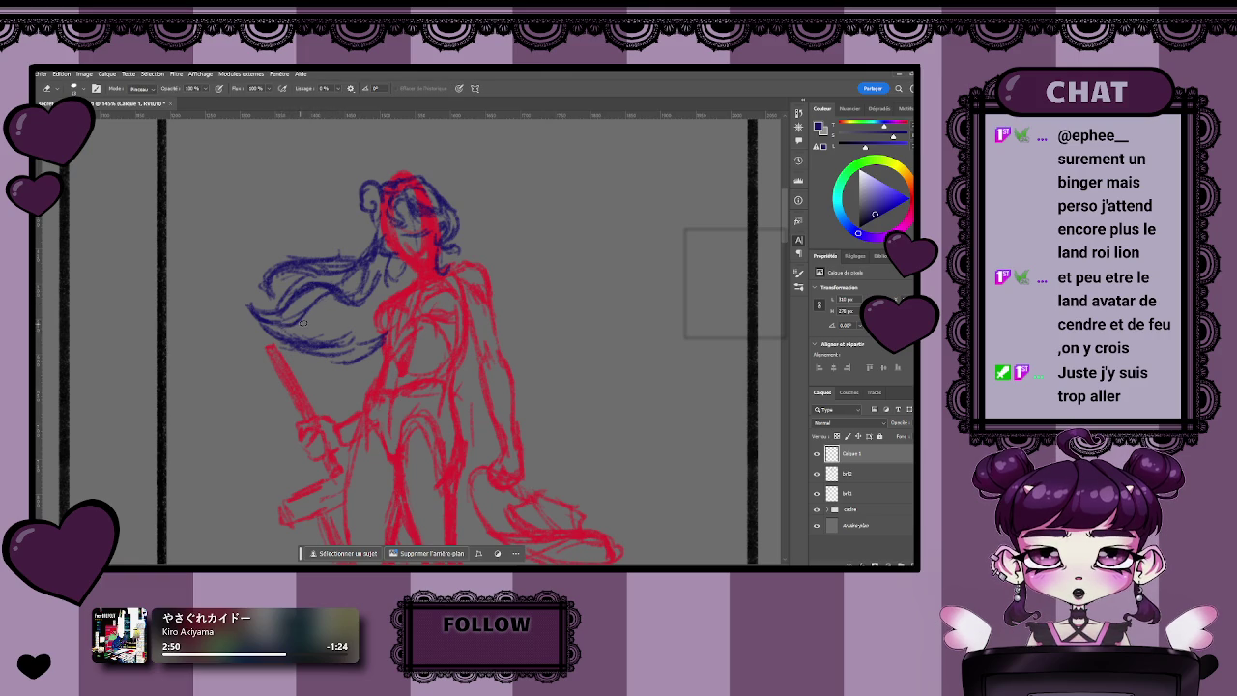
{"action": "key", "text": "b"}
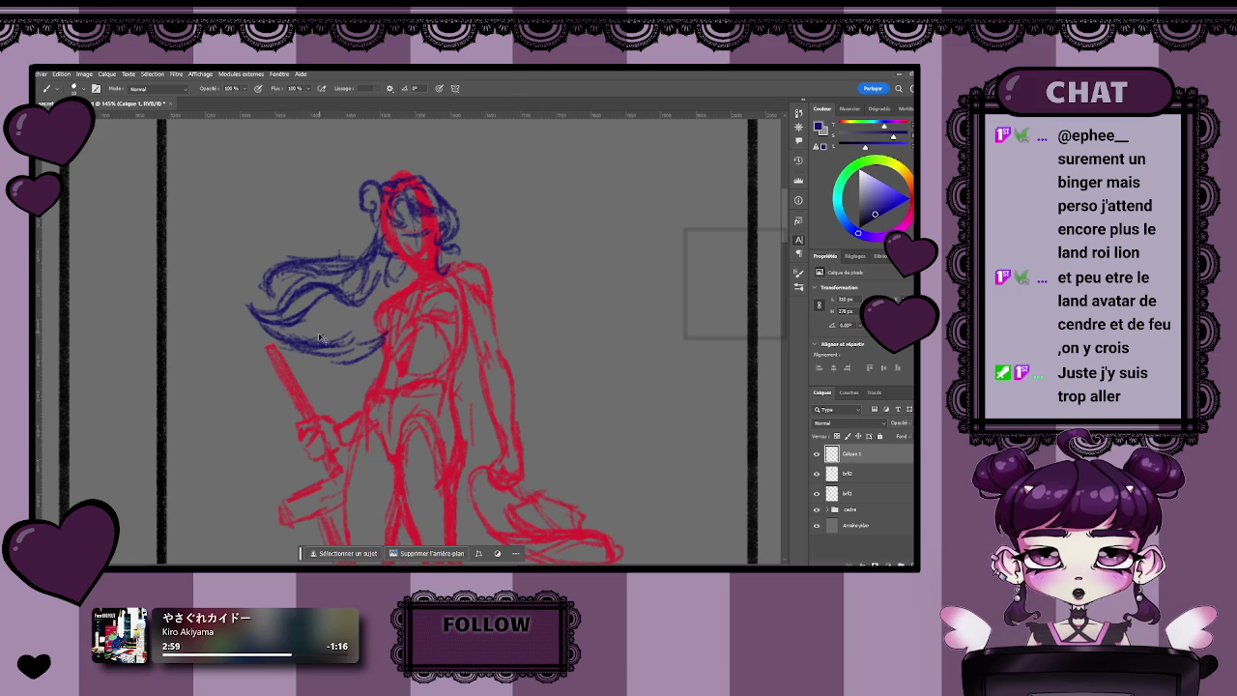
- Pan and scroll around the sketch to frame the figure's upper body
{"action": "left_click_drag", "start_coordinate": [320, 353], "coordinate": [378, 358]}
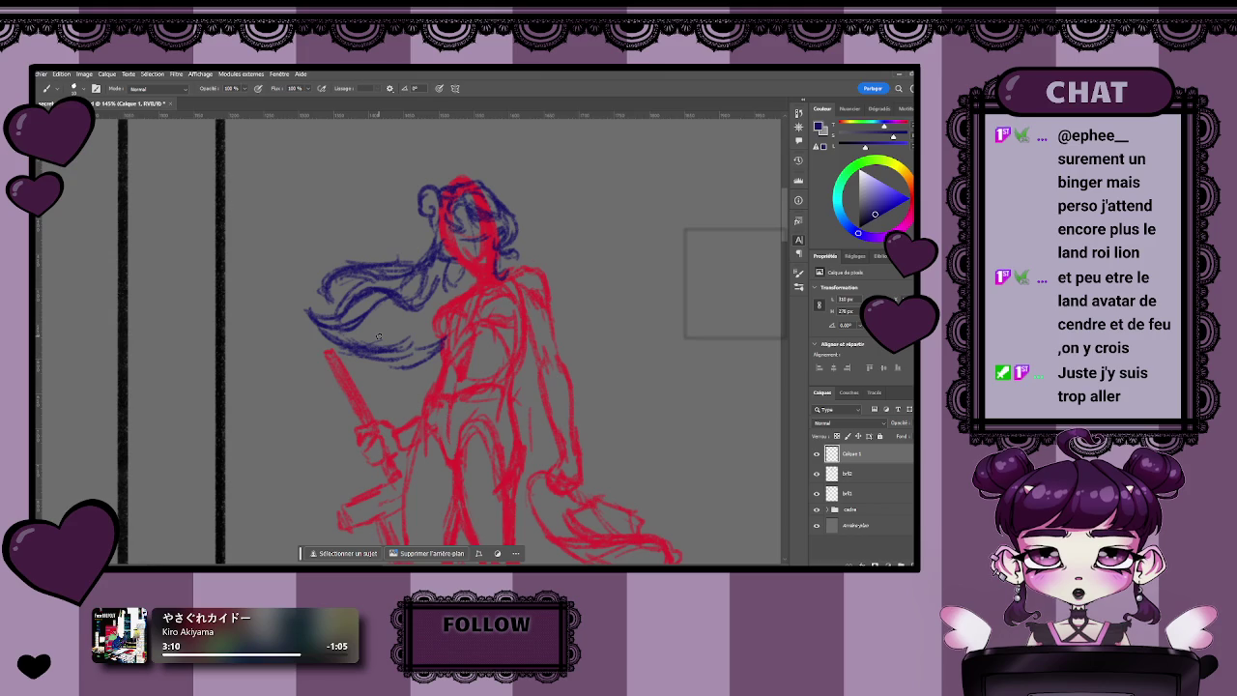
{"action": "scroll", "coordinate": [406, 359], "scroll_direction": "up", "scroll_amount": 2}
{"action": "scroll", "coordinate": [460, 396], "scroll_direction": "left", "scroll_amount": 2}
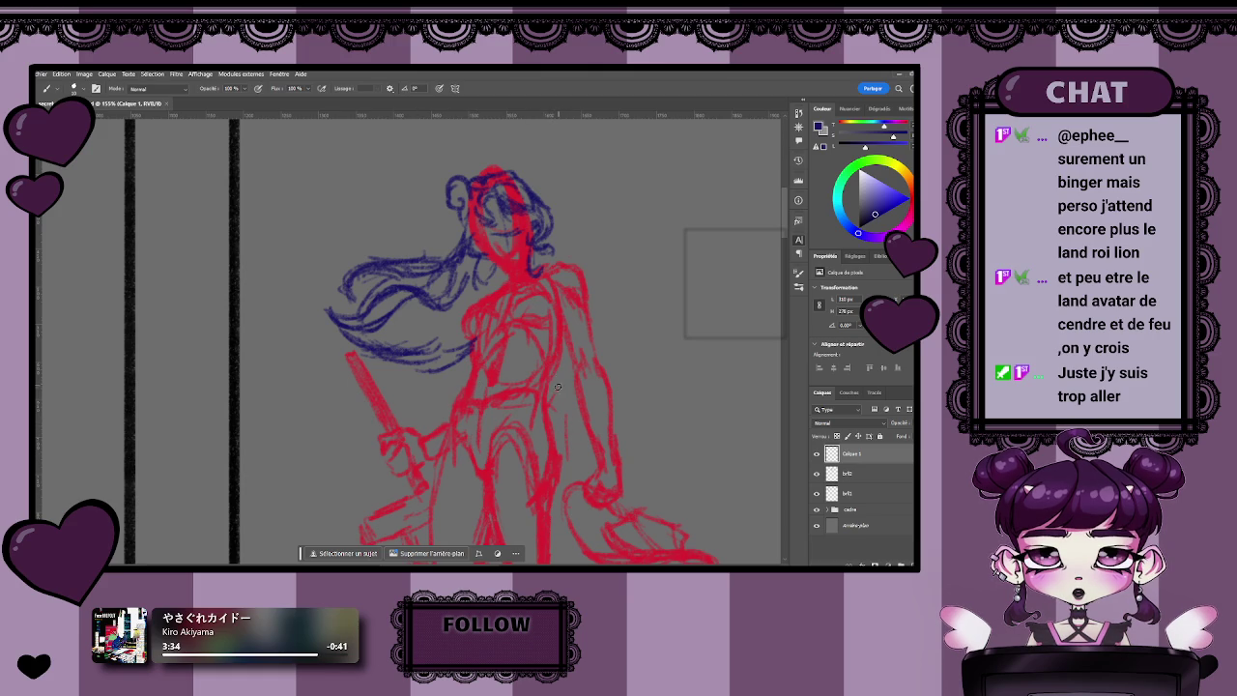
{"action": "scroll", "coordinate": [559, 385], "scroll_direction": "up", "scroll_amount": 2}
{"action": "scroll", "coordinate": [556, 416], "scroll_direction": "up", "scroll_amount": 2}
{"action": "scroll", "coordinate": [555, 425], "scroll_direction": "down", "scroll_amount": 2}
{"action": "scroll", "coordinate": [502, 396], "scroll_direction": "down", "scroll_amount": 2}
{"action": "scroll", "coordinate": [439, 370], "scroll_direction": "up", "scroll_amount": 3}
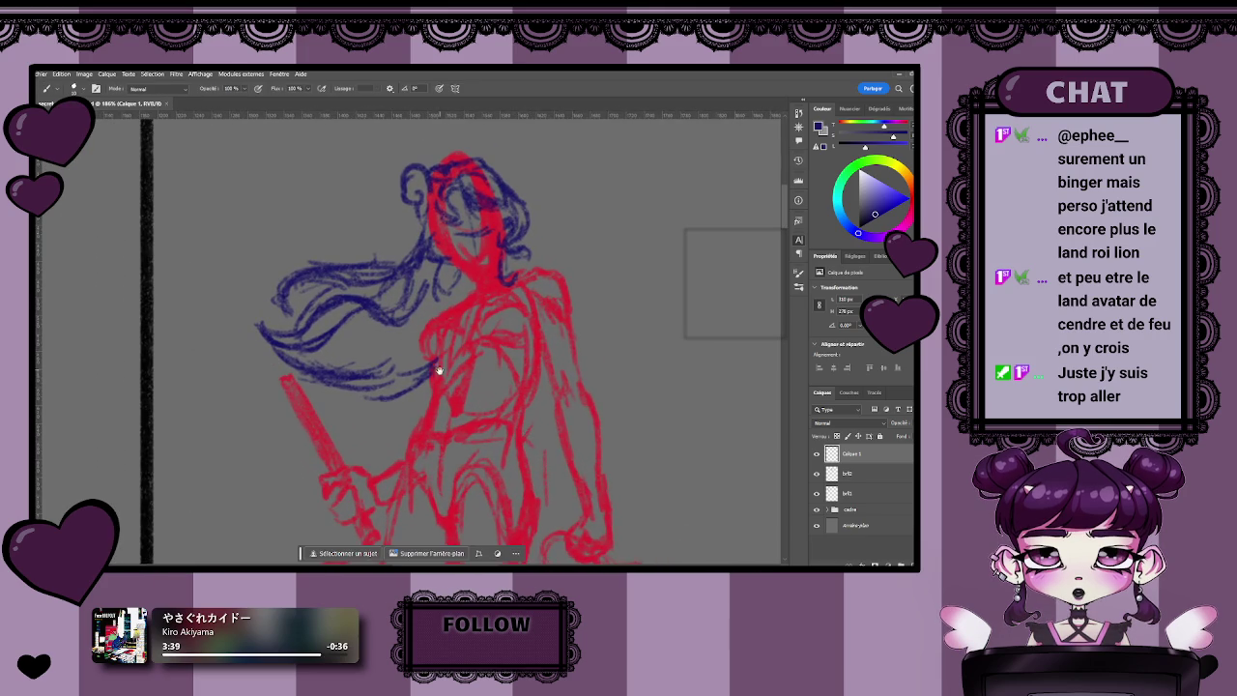
{"action": "scroll", "coordinate": [439, 369], "scroll_direction": "up", "scroll_amount": 1}
{"action": "scroll", "coordinate": [425, 381], "scroll_direction": "up", "scroll_amount": 1}
{"action": "scroll", "coordinate": [406, 398], "scroll_direction": "up", "scroll_amount": 1}
{"action": "scroll", "coordinate": [406, 398], "scroll_direction": "down", "scroll_amount": 1}
{"action": "scroll", "coordinate": [463, 401], "scroll_direction": "down", "scroll_amount": 1}
{"action": "scroll", "coordinate": [476, 390], "scroll_direction": "down", "scroll_amount": 2}
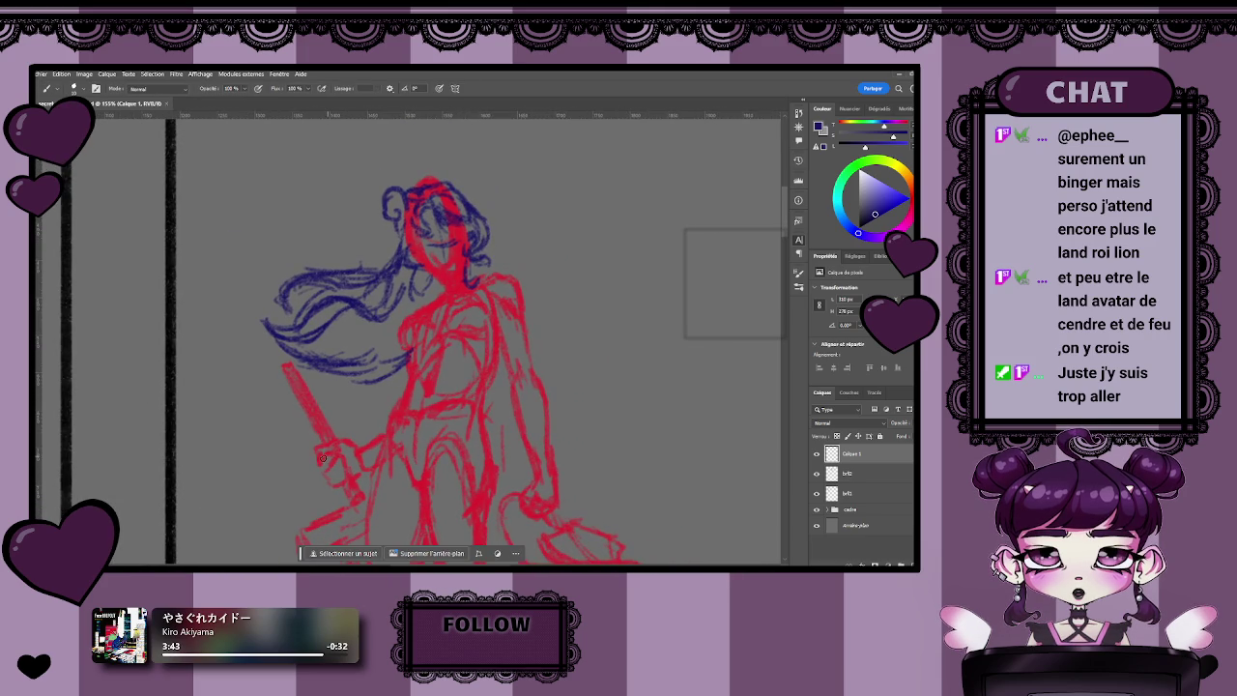
{"action": "scroll", "coordinate": [479, 398], "scroll_direction": "right", "scroll_amount": 2}
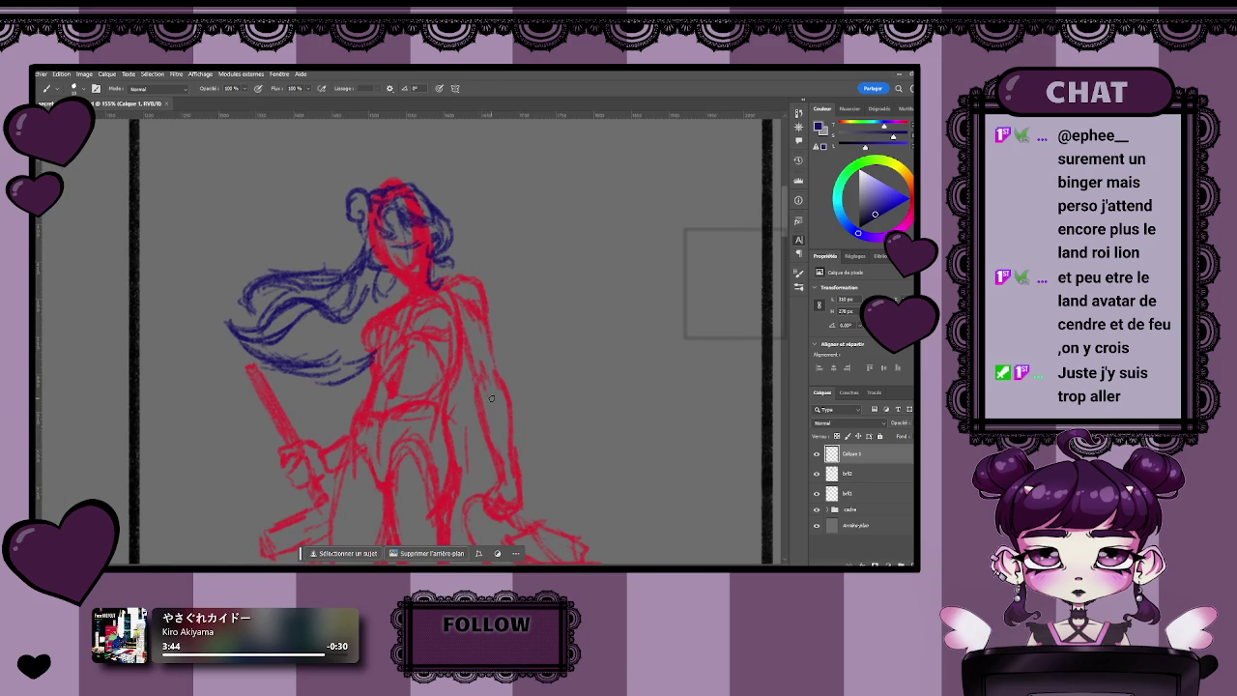
{"action": "scroll", "coordinate": [490, 398], "scroll_direction": "up", "scroll_amount": 2}
{"action": "scroll", "coordinate": [488, 426], "scroll_direction": "left", "scroll_amount": 3}
- Zoom the view in on the figure and resume blue brushwork
{"action": "key", "text": "z"}
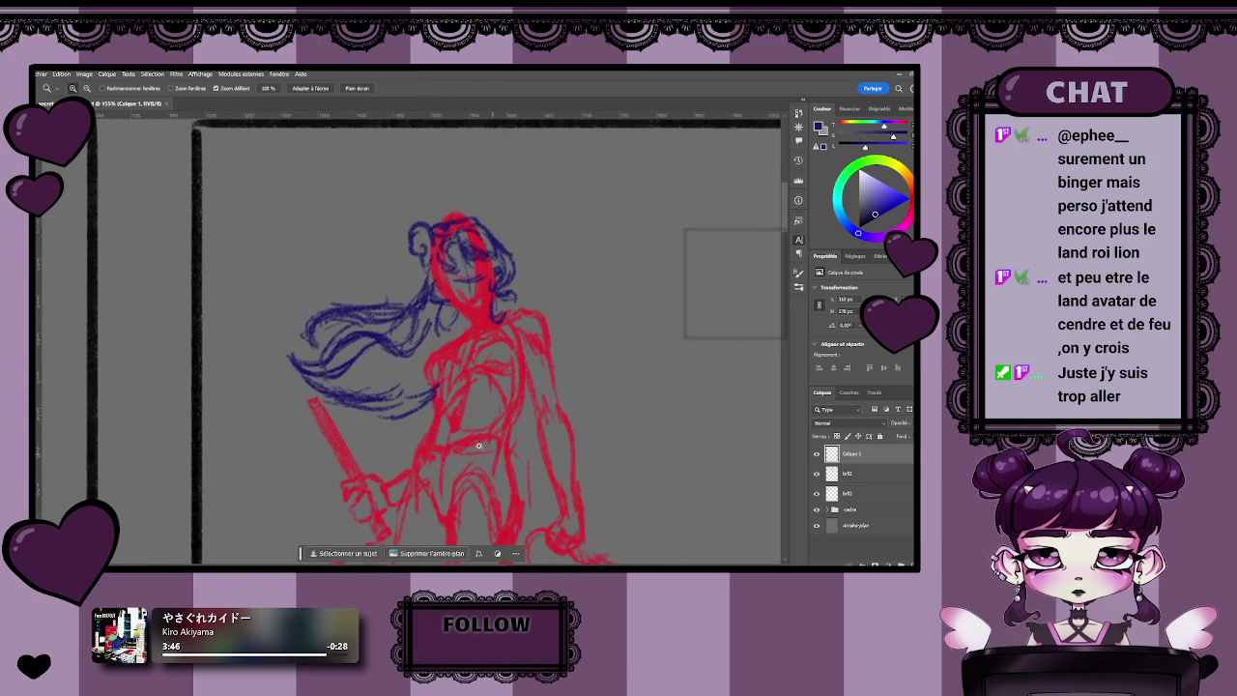
{"action": "scroll", "coordinate": [486, 450], "scroll_direction": "down", "scroll_amount": 5}
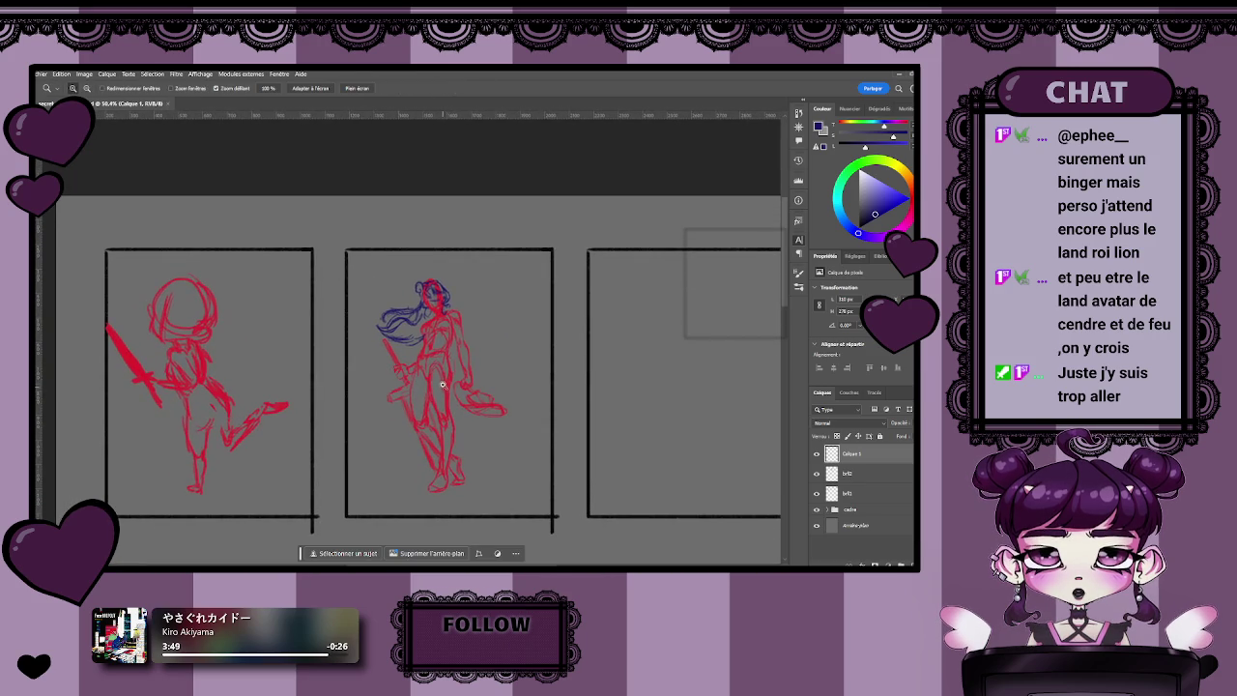
{"action": "scroll", "coordinate": [442, 387], "scroll_direction": "up", "scroll_amount": 2}
{"action": "scroll", "coordinate": [464, 398], "scroll_direction": "up", "scroll_amount": 1}
{"action": "scroll", "coordinate": [474, 405], "scroll_direction": "up", "scroll_amount": 1}
{"action": "scroll", "coordinate": [488, 414], "scroll_direction": "up", "scroll_amount": 1}
{"action": "scroll", "coordinate": [497, 417], "scroll_direction": "up", "scroll_amount": 1}
{"action": "key", "text": "b"}
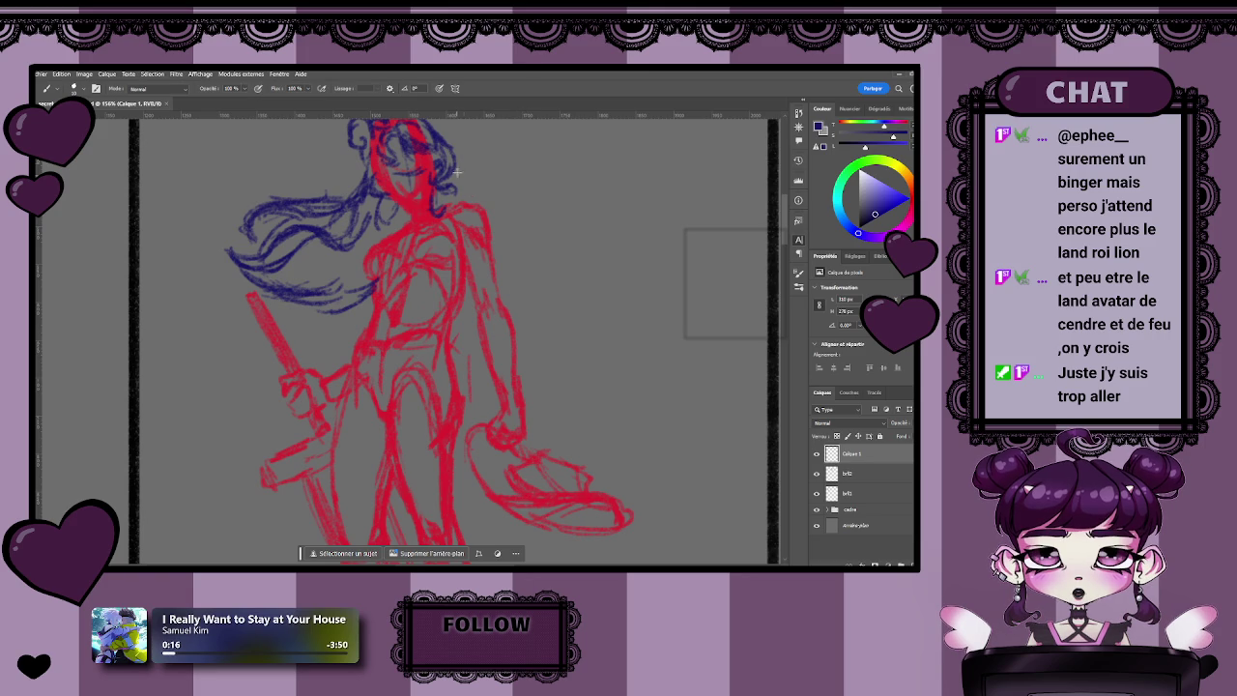
- Scroll around the figure and zoom in toward her chest for further brushwork
{"action": "scroll", "coordinate": [436, 319], "scroll_direction": "left", "scroll_amount": 2}
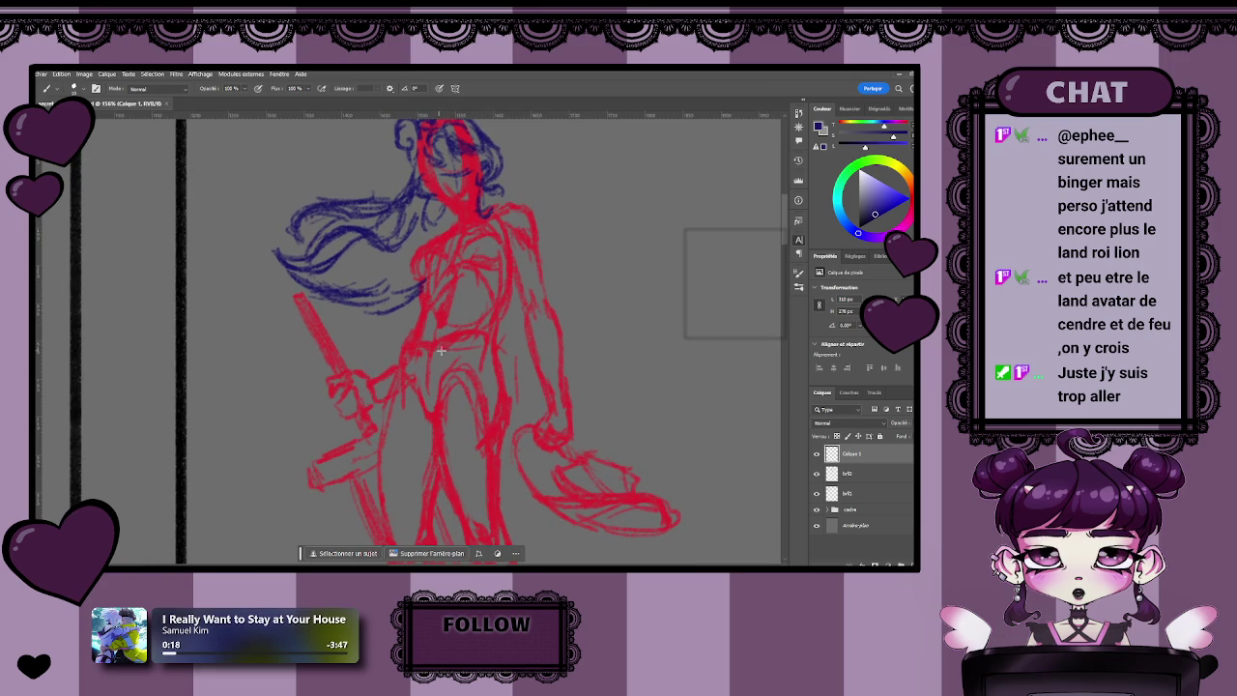
{"action": "scroll", "coordinate": [483, 410], "scroll_direction": "right", "scroll_amount": 1}
{"action": "scroll", "coordinate": [432, 435], "scroll_direction": "right", "scroll_amount": 1}
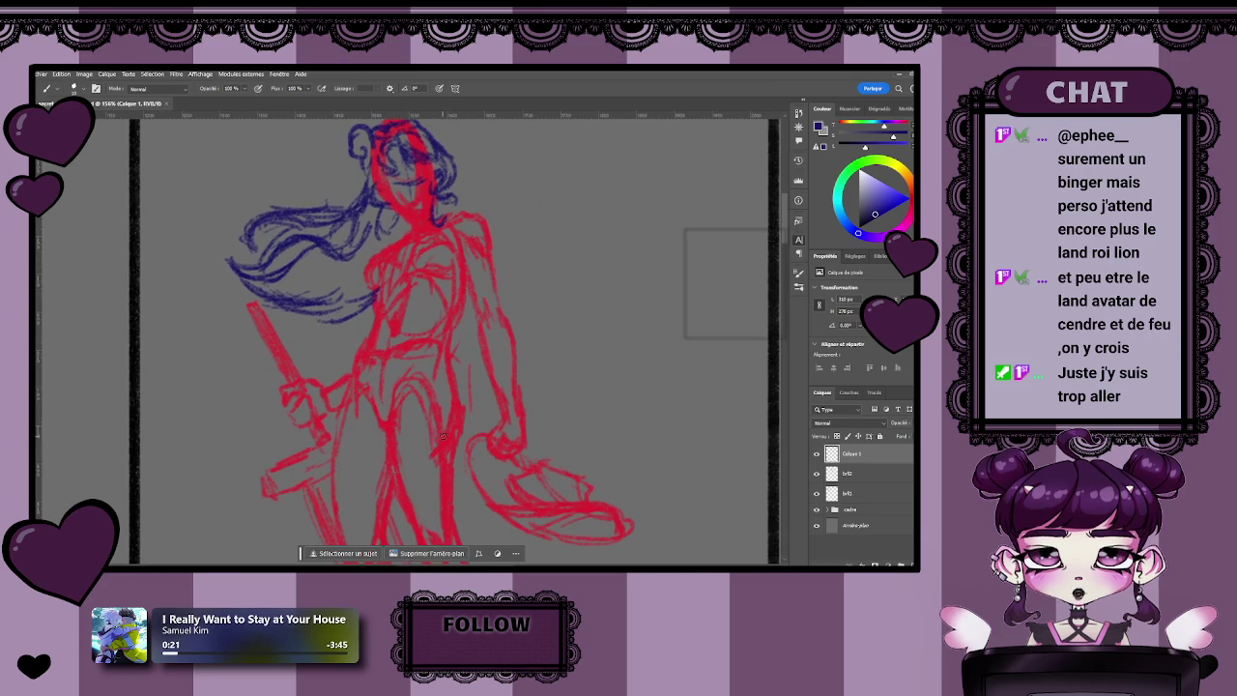
{"action": "scroll", "coordinate": [437, 433], "scroll_direction": "up", "scroll_amount": 2}
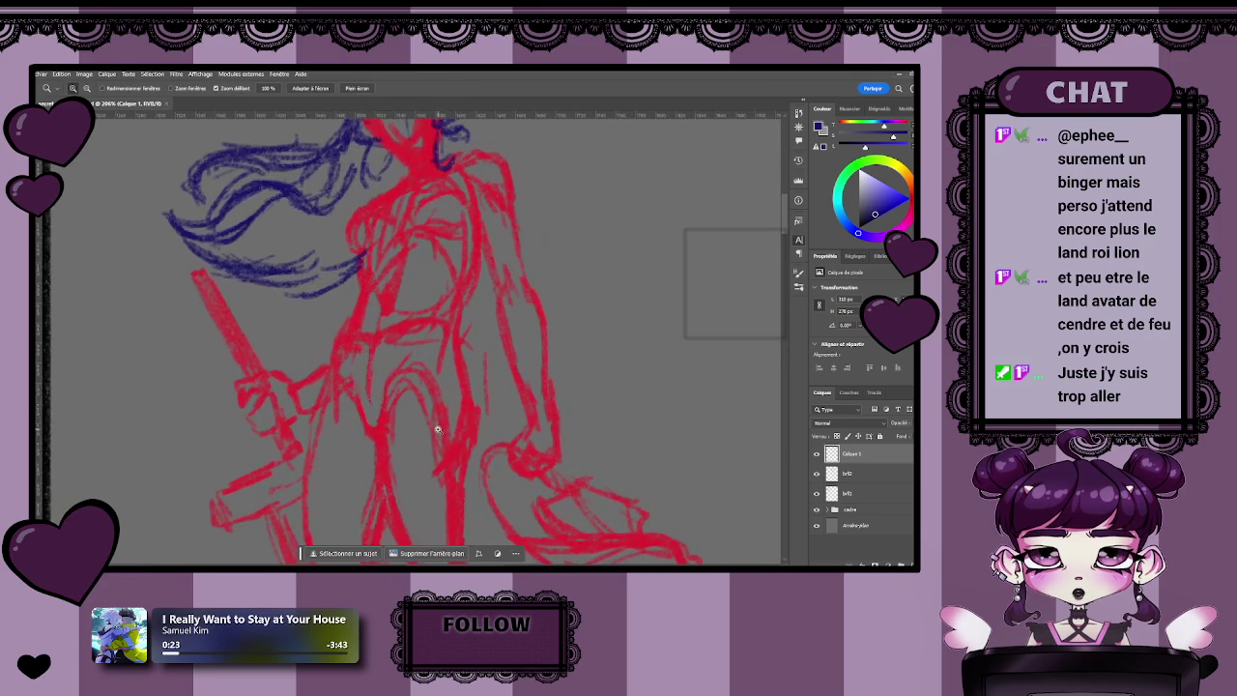
{"action": "scroll", "coordinate": [432, 442], "scroll_direction": "up", "scroll_amount": 1}
{"action": "scroll", "coordinate": [432, 441], "scroll_direction": "down", "scroll_amount": 2}
{"action": "scroll", "coordinate": [435, 425], "scroll_direction": "down", "scroll_amount": 2}
{"action": "scroll", "coordinate": [436, 414], "scroll_direction": "up", "scroll_amount": 2}
{"action": "scroll", "coordinate": [456, 414], "scroll_direction": "up", "scroll_amount": 2}
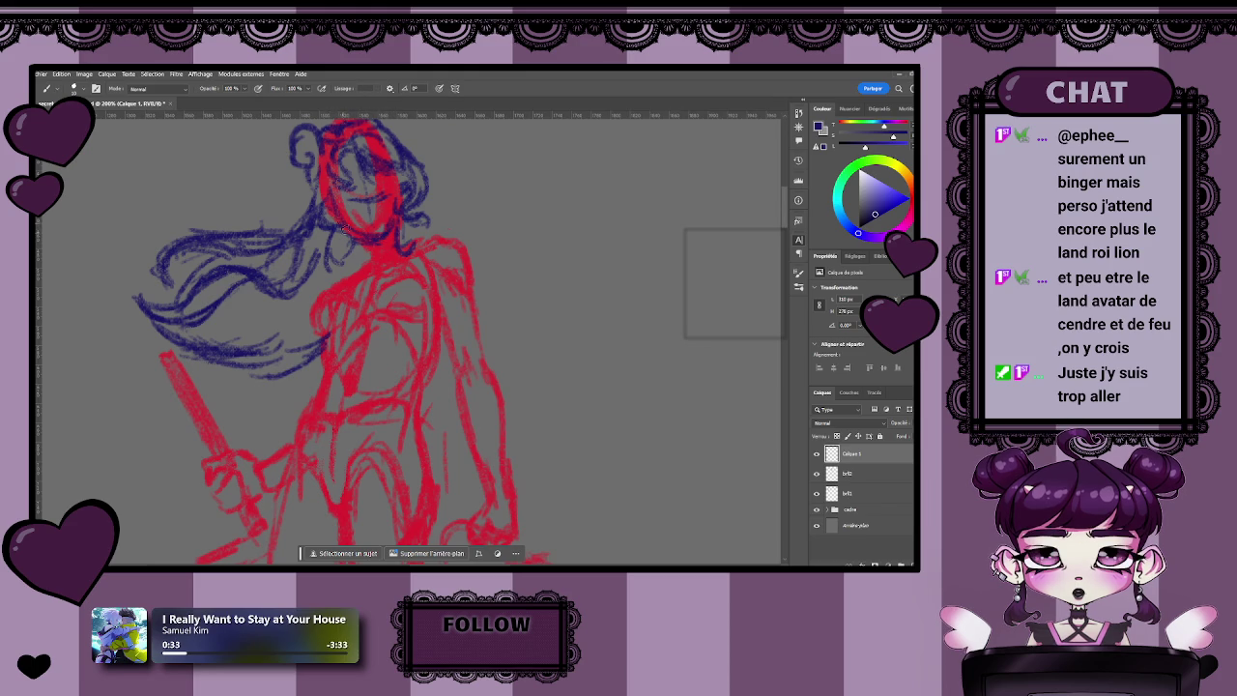
{"action": "scroll", "coordinate": [386, 241], "scroll_direction": "down", "scroll_amount": 4}
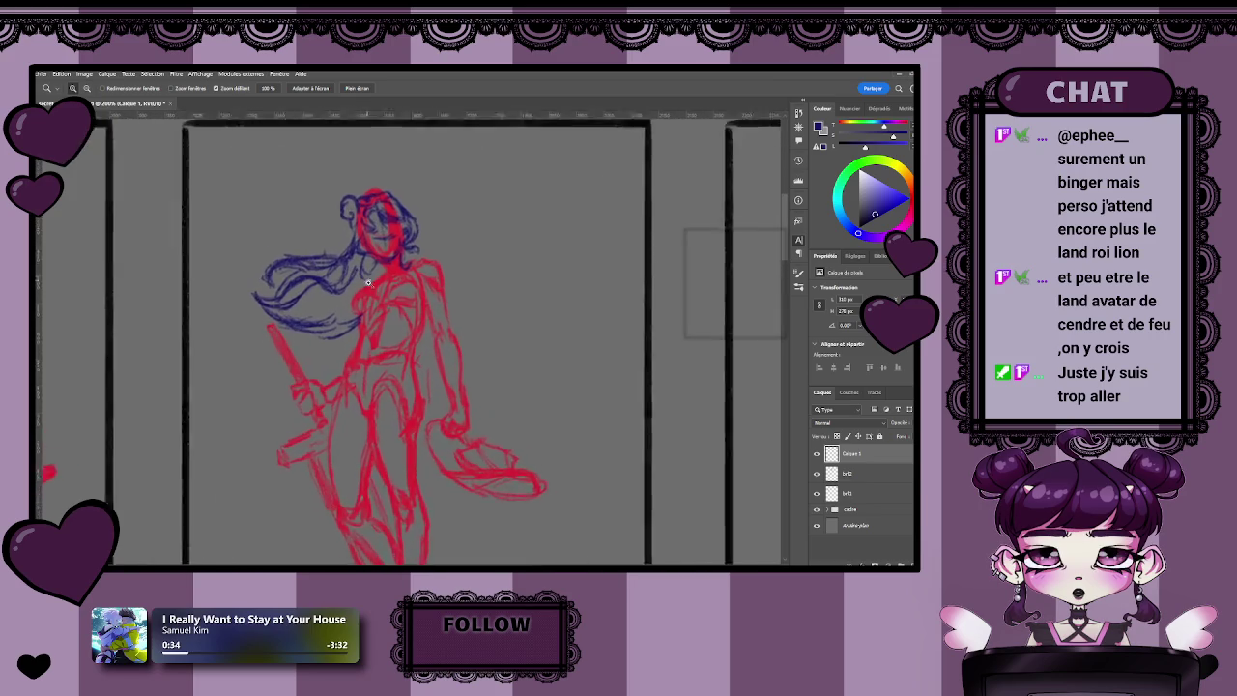
{"action": "scroll", "coordinate": [371, 303], "scroll_direction": "up", "scroll_amount": 2}
{"action": "scroll", "coordinate": [386, 290], "scroll_direction": "left", "scroll_amount": 2}
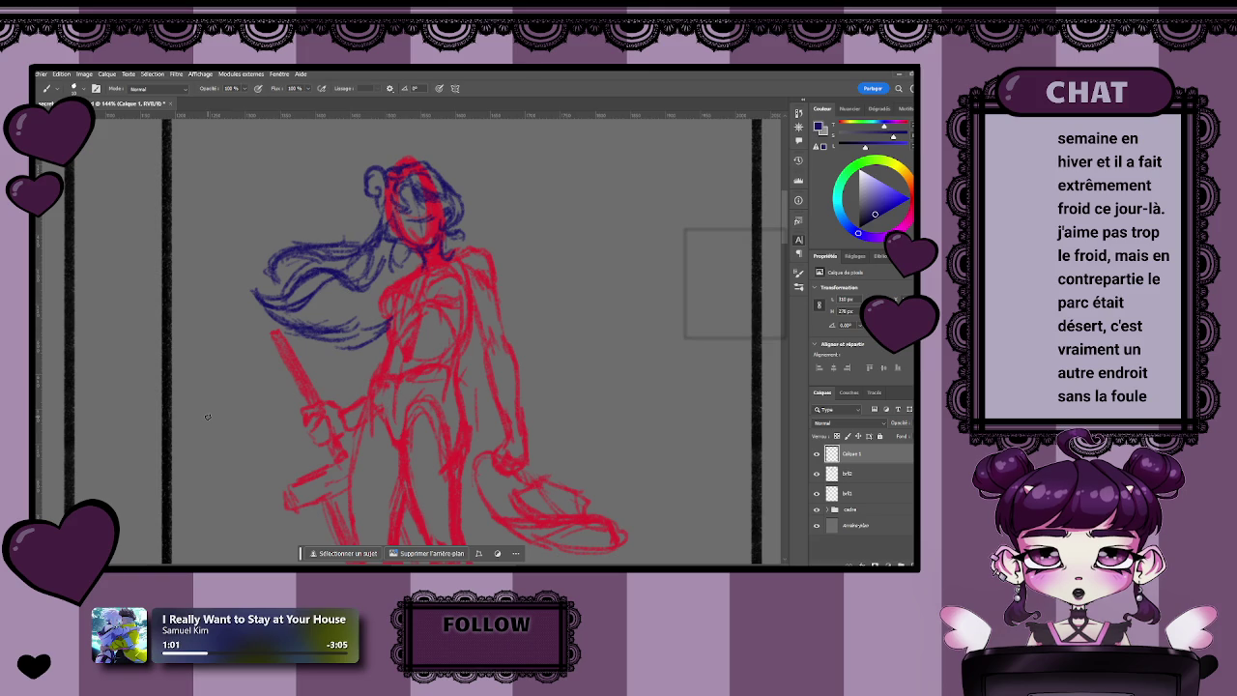
{"action": "key", "text": "z"}
{"action": "mouse_move", "coordinate": [487, 298]}
{"action": "left_mouse_down"}
{"action": "mouse_move", "coordinate": [452, 311]}
{"action": "mouse_move", "coordinate": [464, 282]}
{"action": "left_mouse_up"}
{"action": "key", "text": "b"}
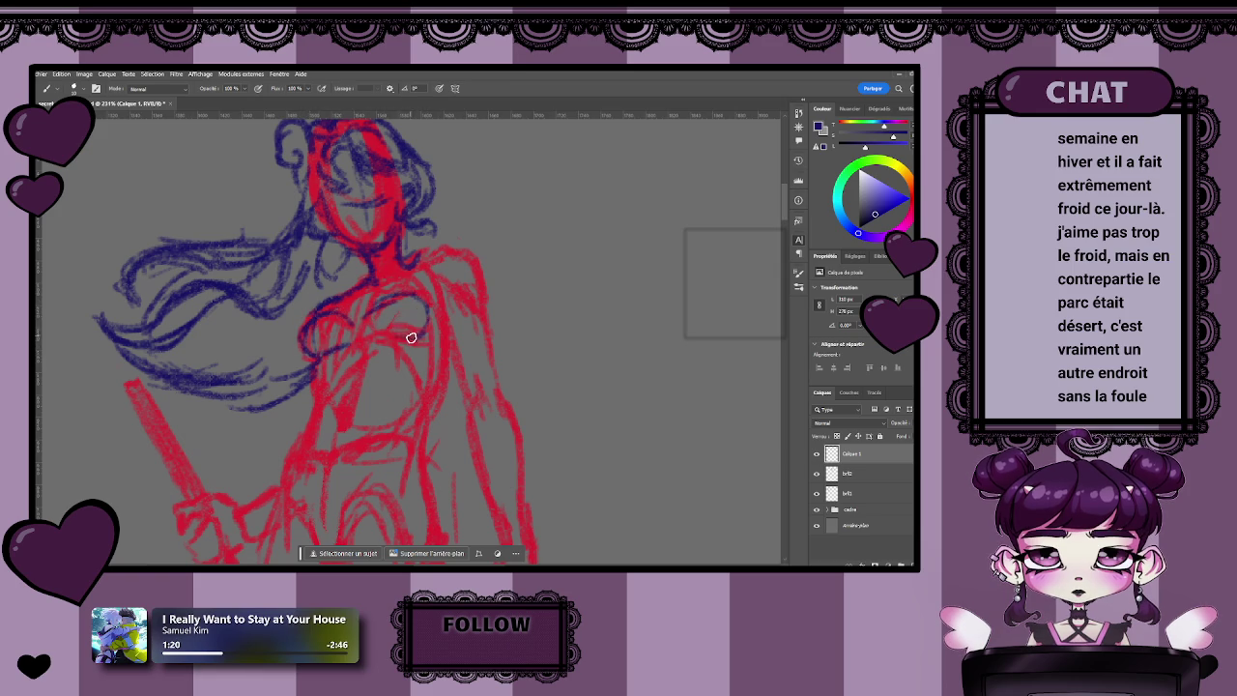
- Zoom out to all three panels, then in on the middle figure's chest and shoulder
{"action": "key", "text": "z"}
{"action": "left_click_drag", "start_coordinate": [425, 328], "coordinate": [383, 364]}
{"action": "left_click", "coordinate": [383, 365]}
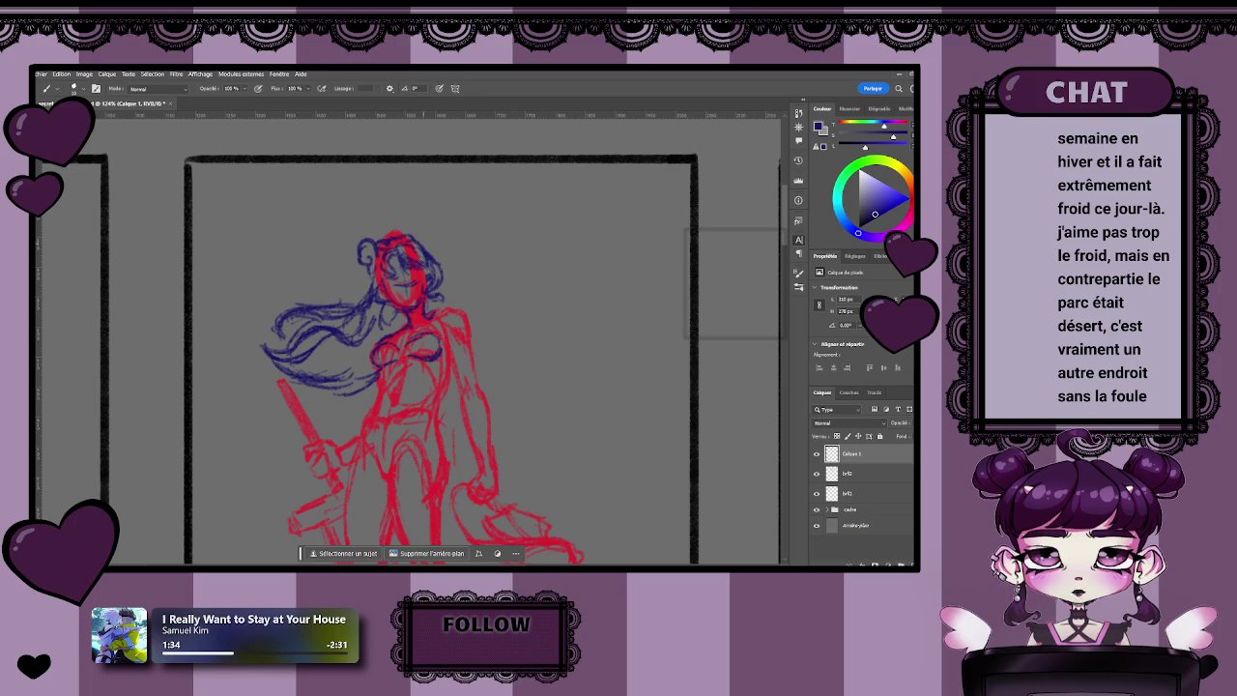
{"action": "scroll", "coordinate": [431, 302], "scroll_direction": "down", "scroll_amount": 2}
{"action": "key", "text": "z"}
{"action": "left_click_drag", "start_coordinate": [415, 287], "coordinate": [476, 252]}
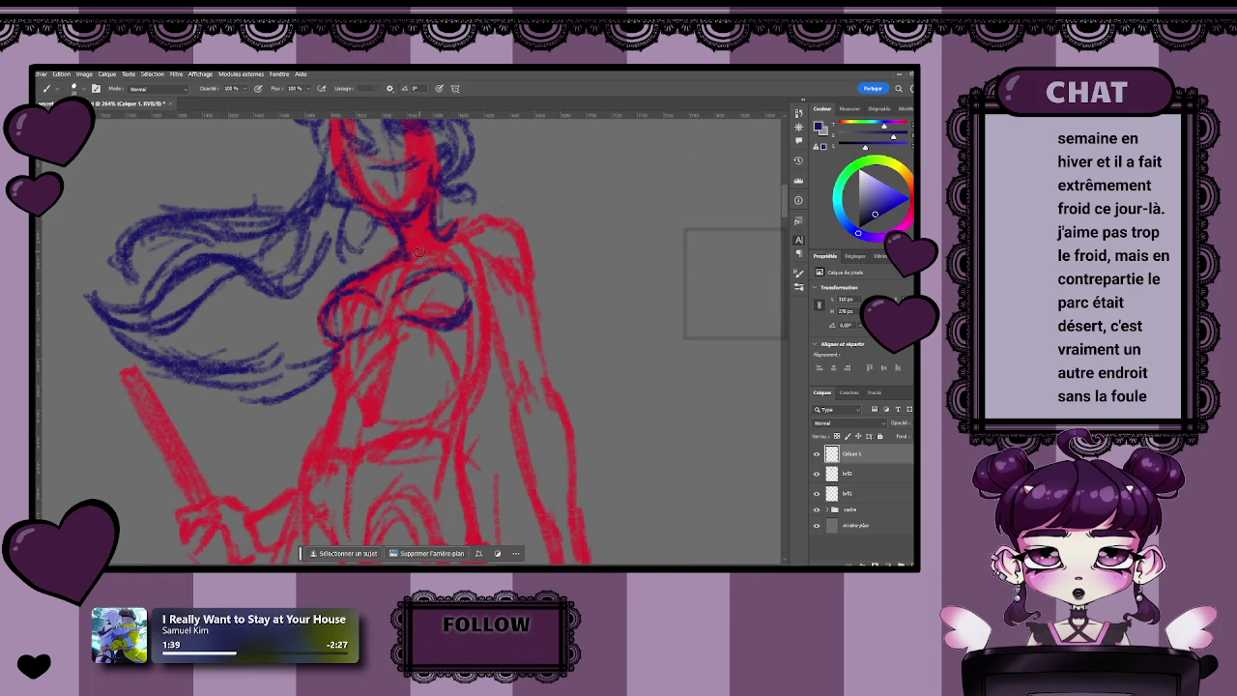
- Sketch a blue line from the neck down the right shoulder, touching it up with the eraser
{"action": "mouse_move", "coordinate": [447, 239]}
{"action": "left_mouse_down"}
{"action": "mouse_move", "coordinate": [530, 237]}
{"action": "mouse_move", "coordinate": [531, 294]}
{"action": "left_mouse_up"}
{"action": "left_click_drag", "start_coordinate": [514, 247], "coordinate": [495, 289]}
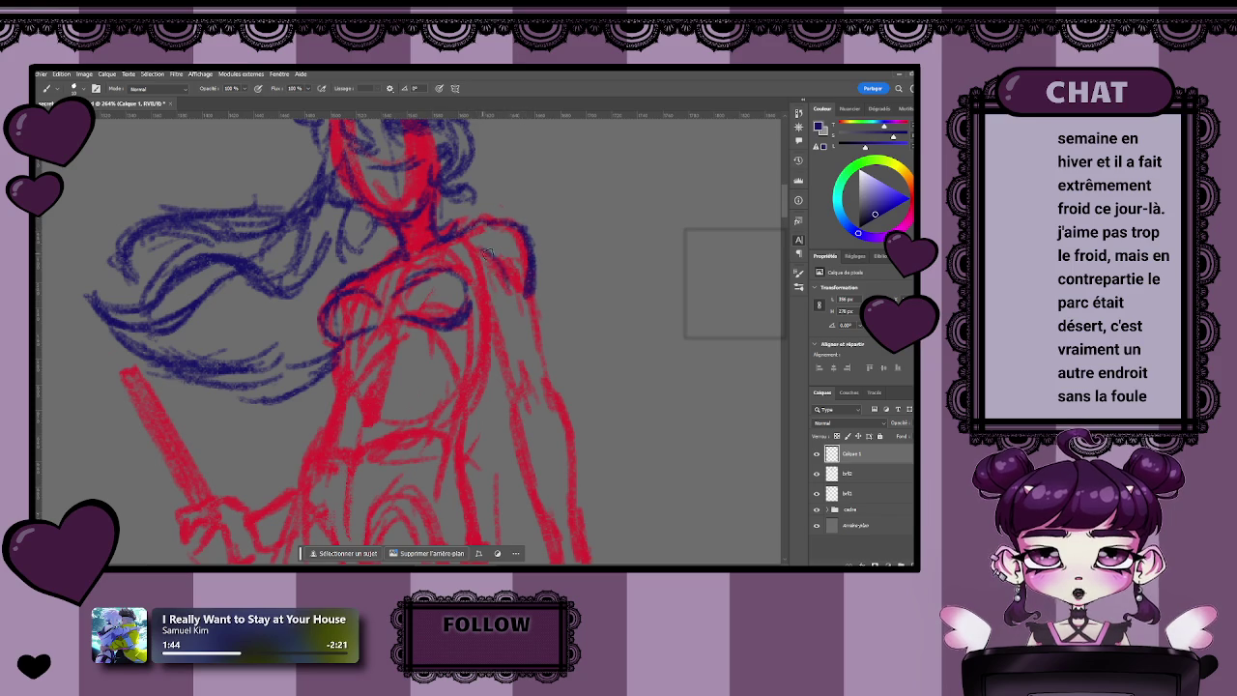
{"action": "key", "text": "e"}
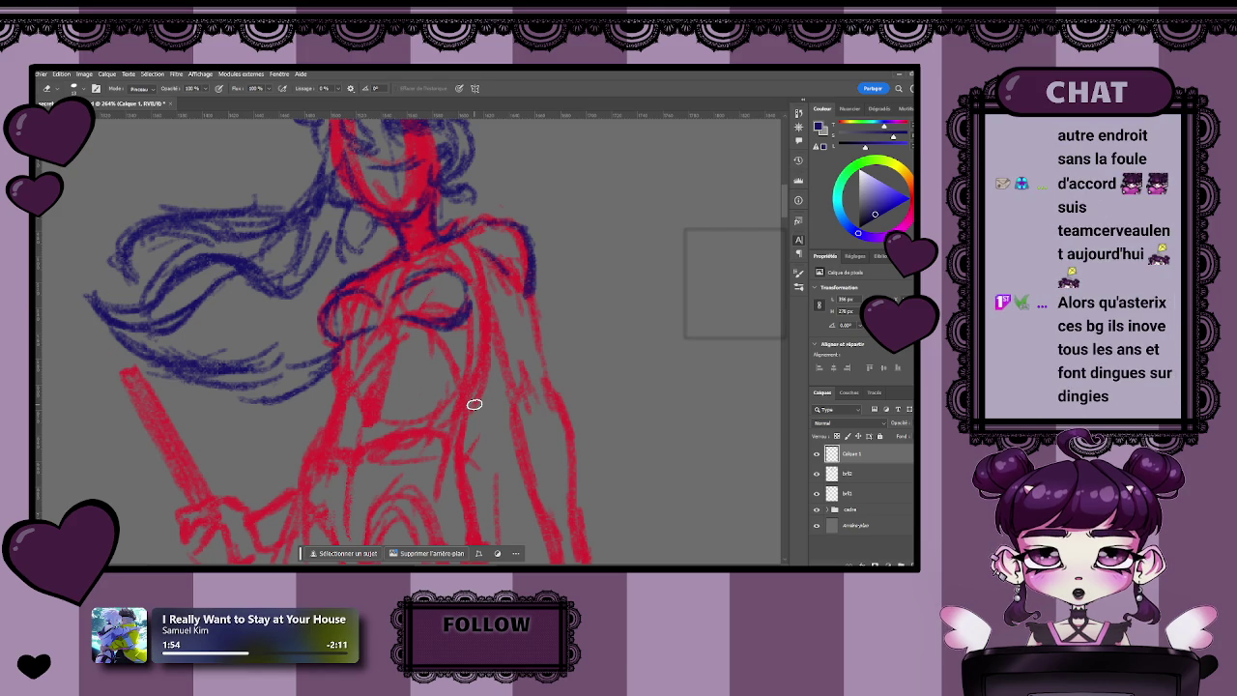
{"action": "key", "text": "b"}
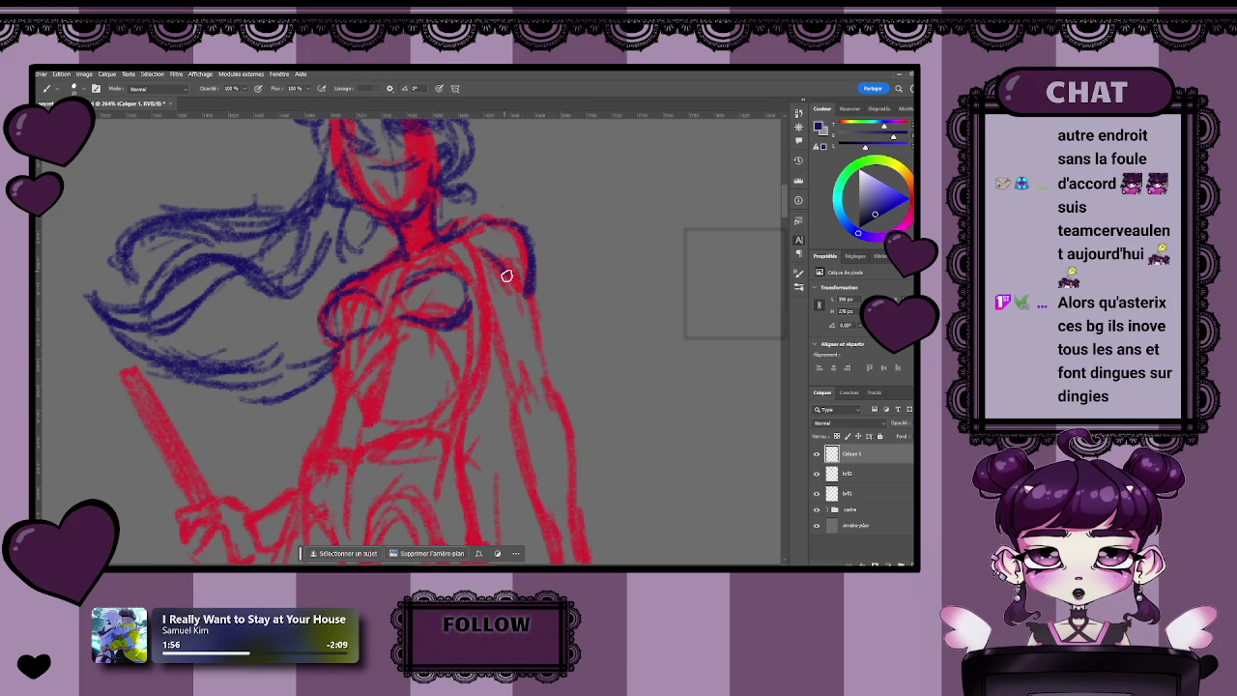
- Zoom out and recentre the view on the figure, erasing stray blue marks
{"action": "key", "text": "z"}
{"action": "mouse_move", "coordinate": [591, 358]}
{"action": "left_mouse_down"}
{"action": "mouse_move", "coordinate": [564, 359]}
{"action": "mouse_move", "coordinate": [547, 421]}
{"action": "left_mouse_up"}
{"action": "key", "text": "b"}
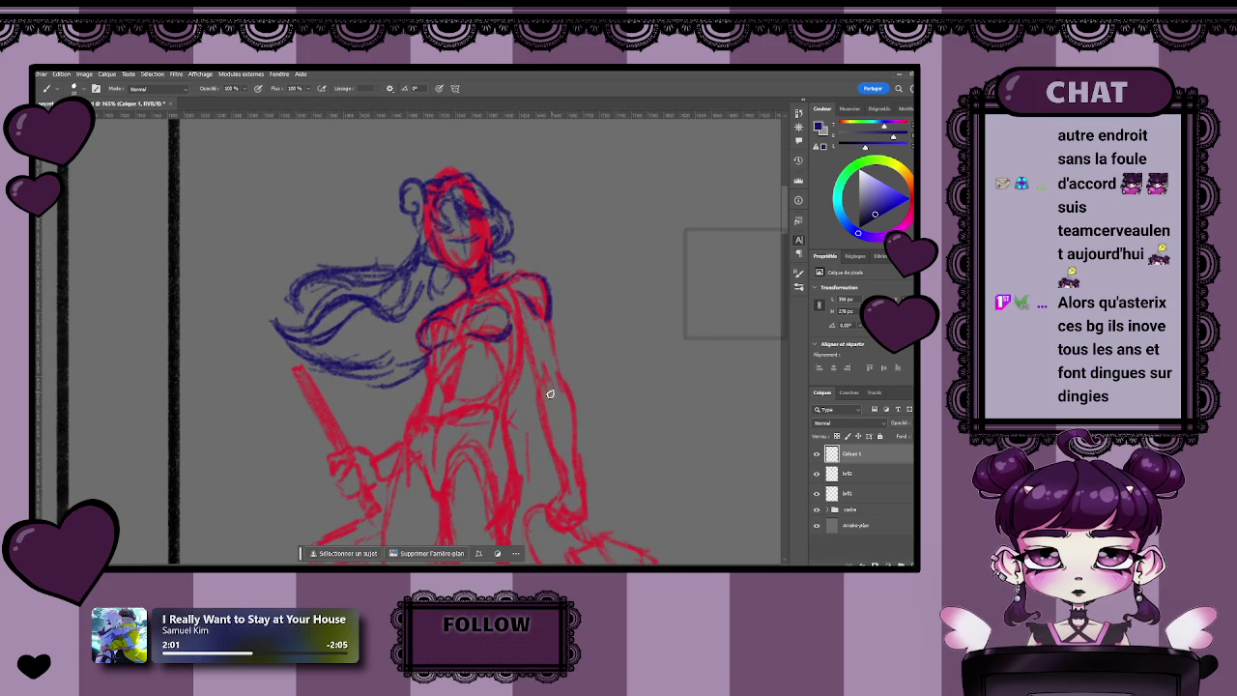
{"action": "left_click_drag", "start_coordinate": [546, 386], "coordinate": [445, 370]}
{"action": "scroll", "coordinate": [445, 370], "scroll_direction": "down", "scroll_amount": 3}
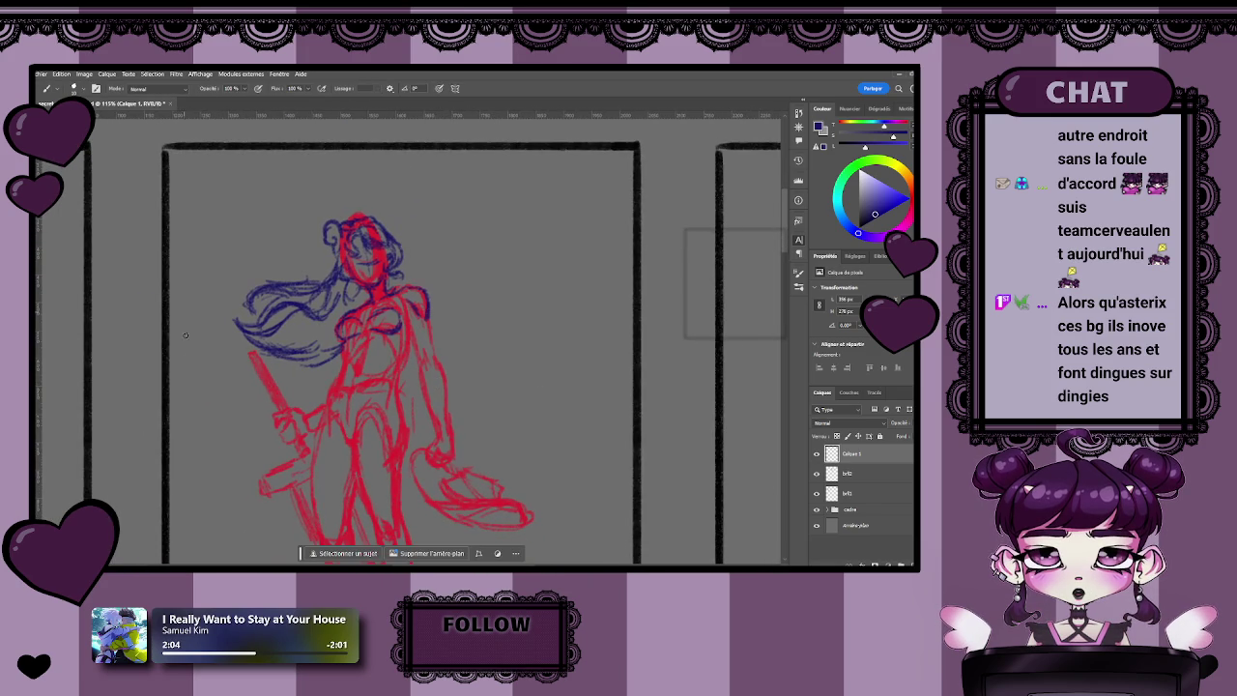
{"action": "scroll", "coordinate": [428, 334], "scroll_direction": "up", "scroll_amount": 3}
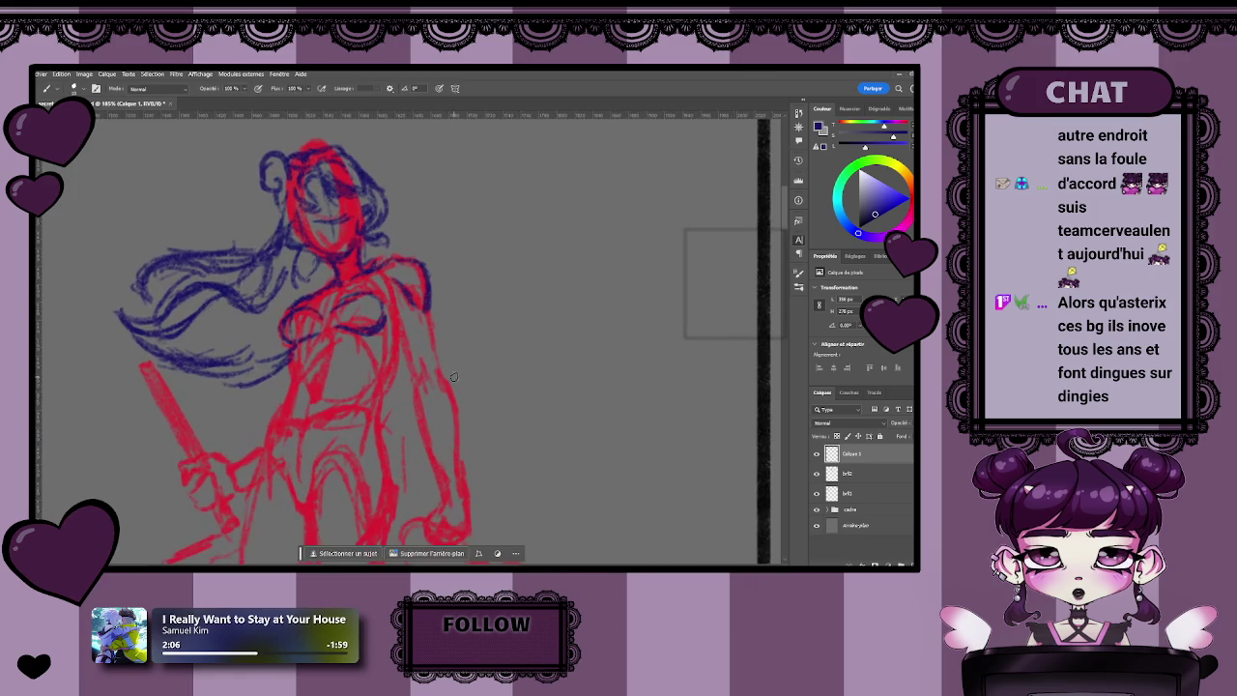
{"action": "key", "text": "e"}
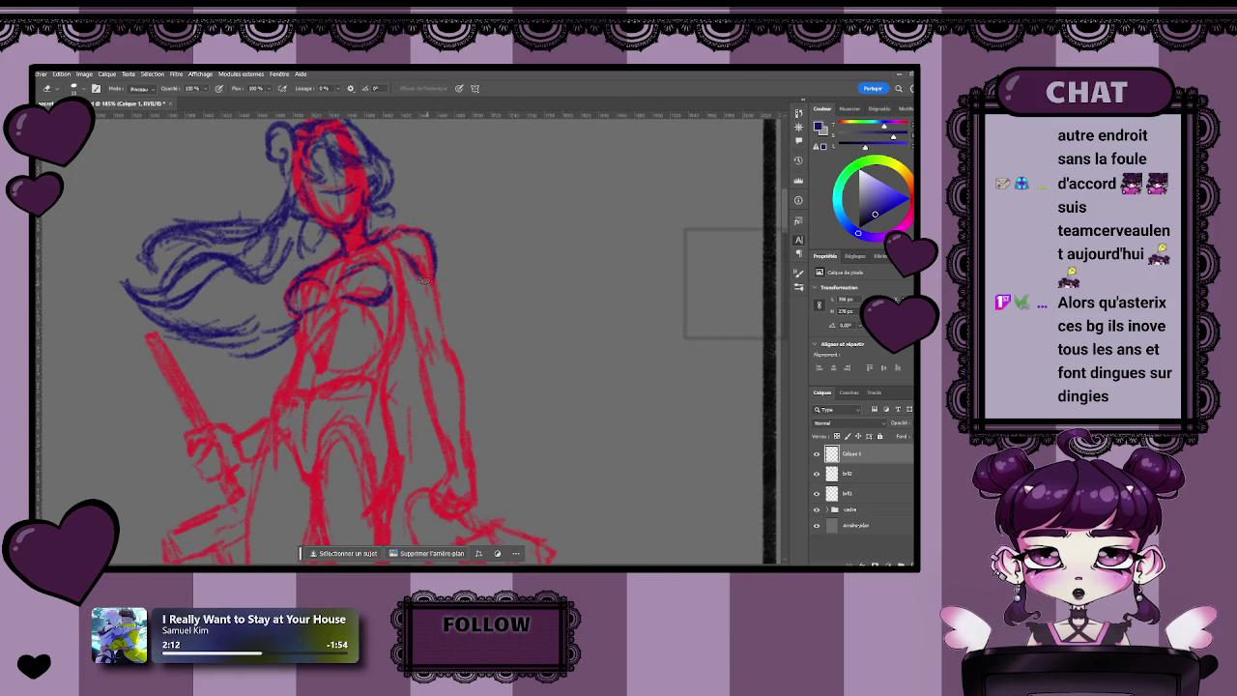
{"action": "key", "text": "b"}
- Draw the blue outline down the right arm and side, erasing and extending it toward the hand
{"action": "left_click_drag", "start_coordinate": [437, 270], "coordinate": [448, 324]}
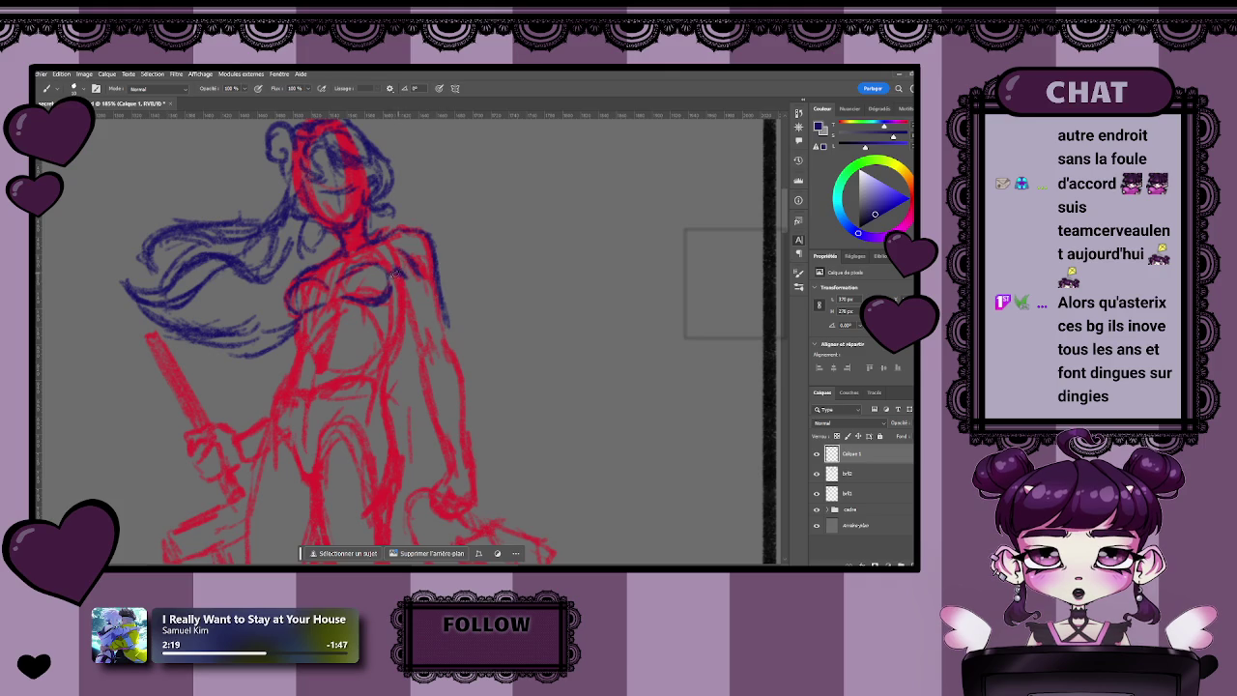
{"action": "mouse_move", "coordinate": [419, 332]}
{"action": "left_mouse_down"}
{"action": "mouse_move", "coordinate": [407, 290]}
{"action": "mouse_move", "coordinate": [464, 373]}
{"action": "mouse_move", "coordinate": [469, 474]}
{"action": "left_mouse_up"}
{"action": "key", "text": "e"}
{"action": "left_click_drag", "start_coordinate": [460, 350], "coordinate": [467, 396]}
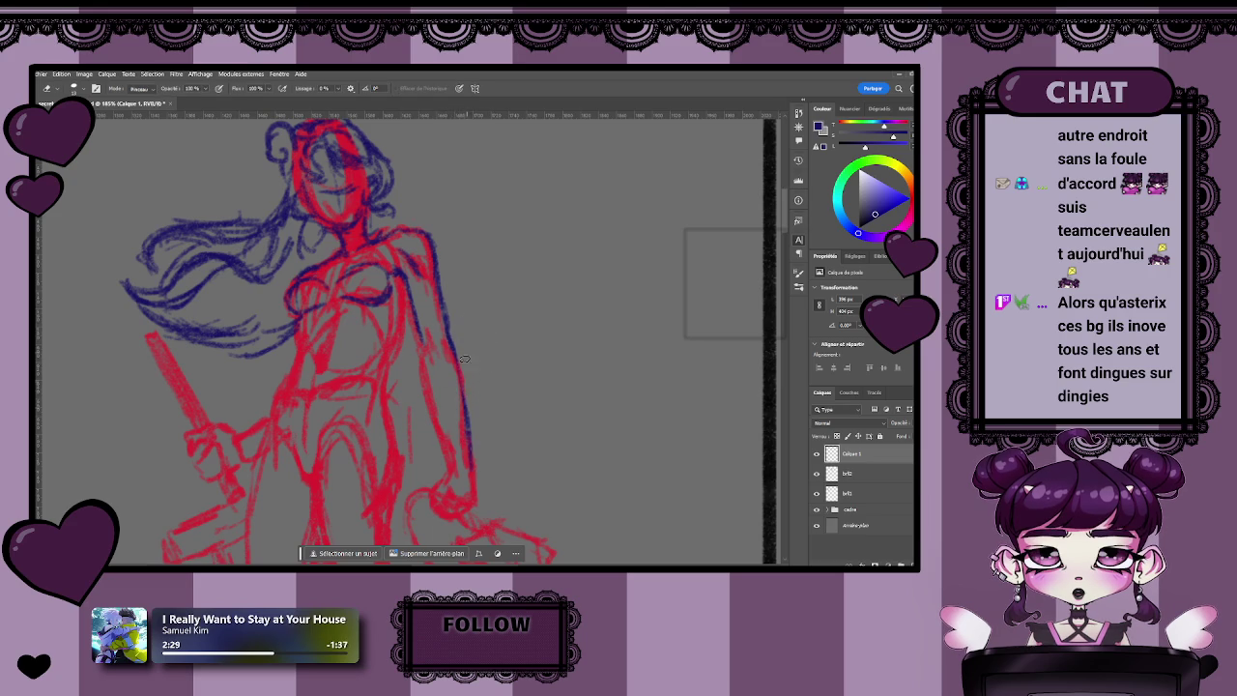
{"action": "key", "text": "b"}
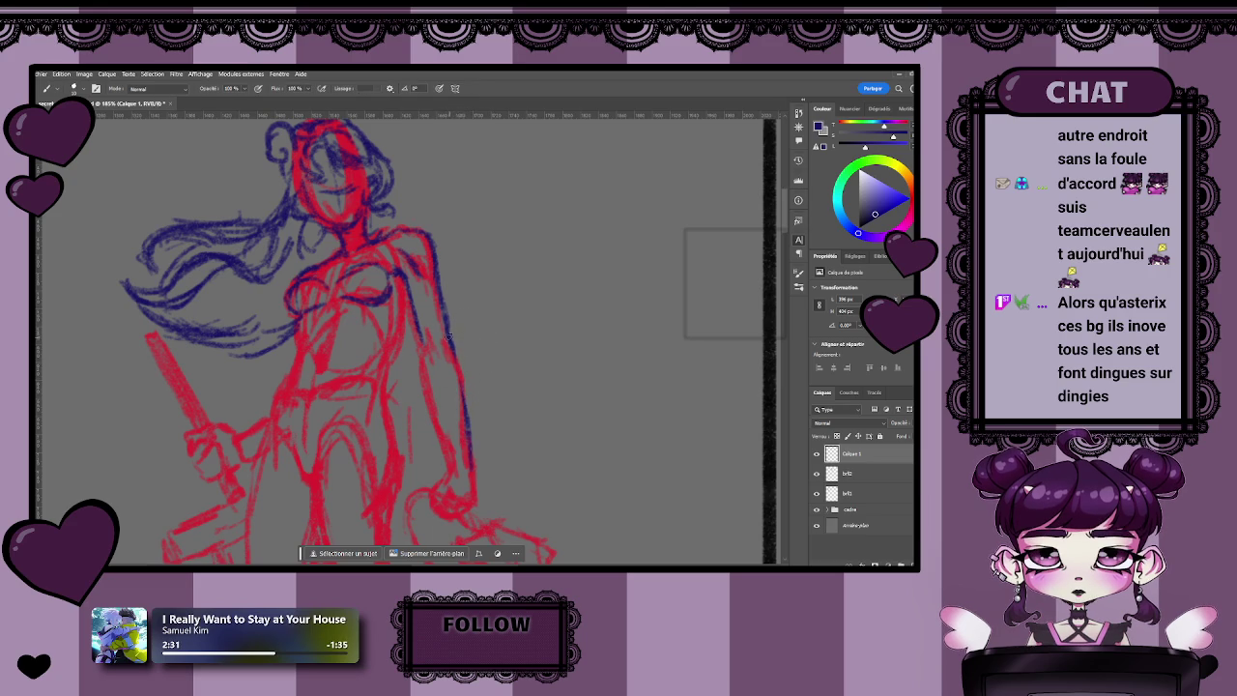
{"action": "left_click_drag", "start_coordinate": [458, 370], "coordinate": [460, 403]}
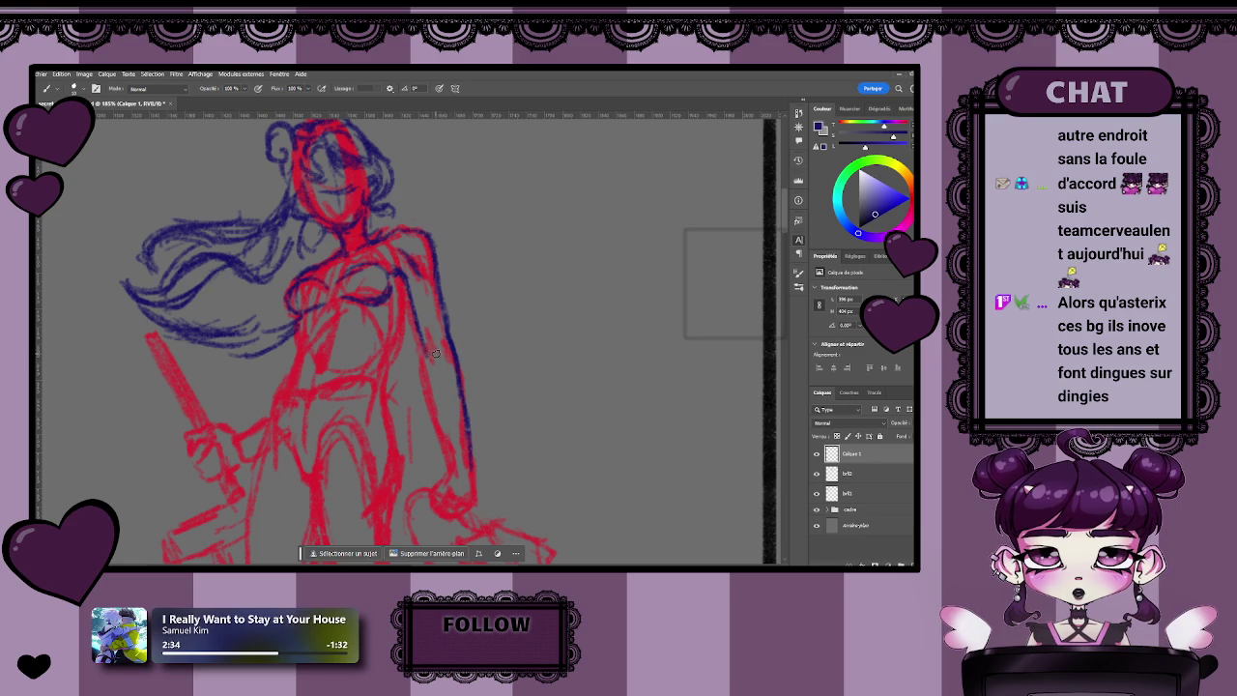
{"action": "left_click_drag", "start_coordinate": [423, 344], "coordinate": [452, 469]}
{"action": "scroll", "coordinate": [483, 406], "scroll_direction": "down", "scroll_amount": 2}
{"action": "scroll", "coordinate": [483, 405], "scroll_direction": "down", "scroll_amount": 2}
- Zoom out to check the figure, neighbouring panels and the whole comic page
{"action": "key", "text": "e"}
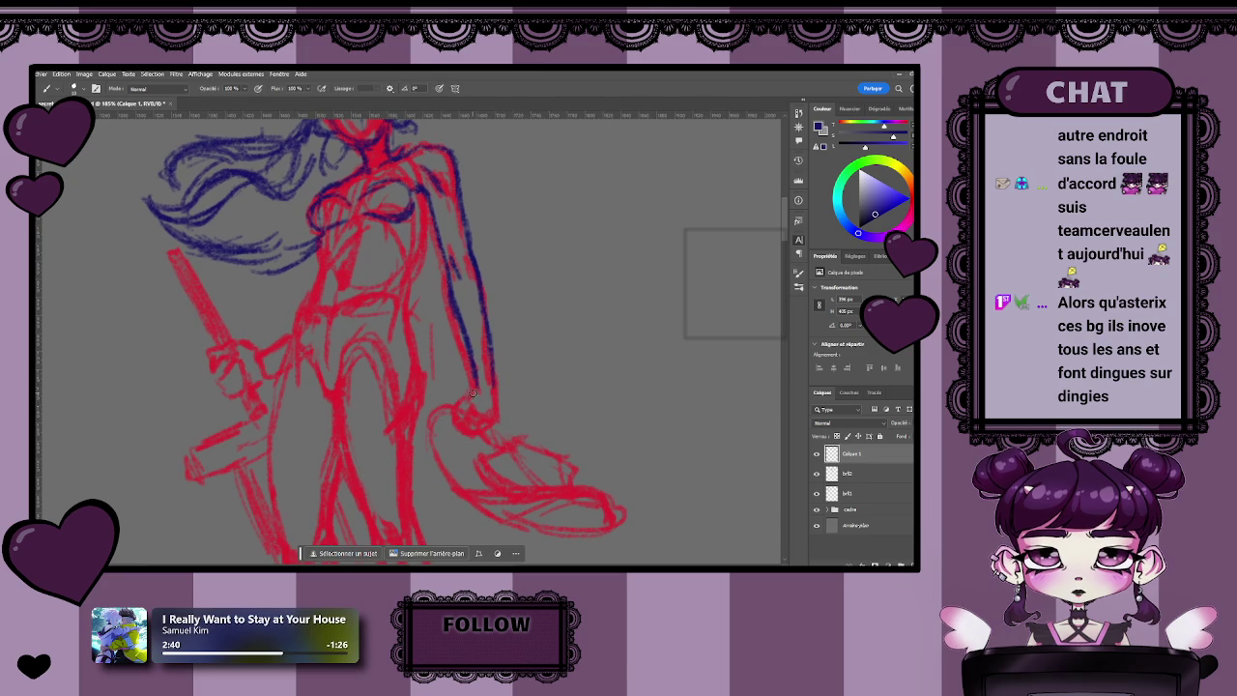
{"action": "key", "text": "z"}
{"action": "mouse_move", "coordinate": [525, 364]}
{"action": "left_mouse_down"}
{"action": "mouse_move", "coordinate": [490, 367]}
{"action": "mouse_move", "coordinate": [507, 390]}
{"action": "left_mouse_up"}
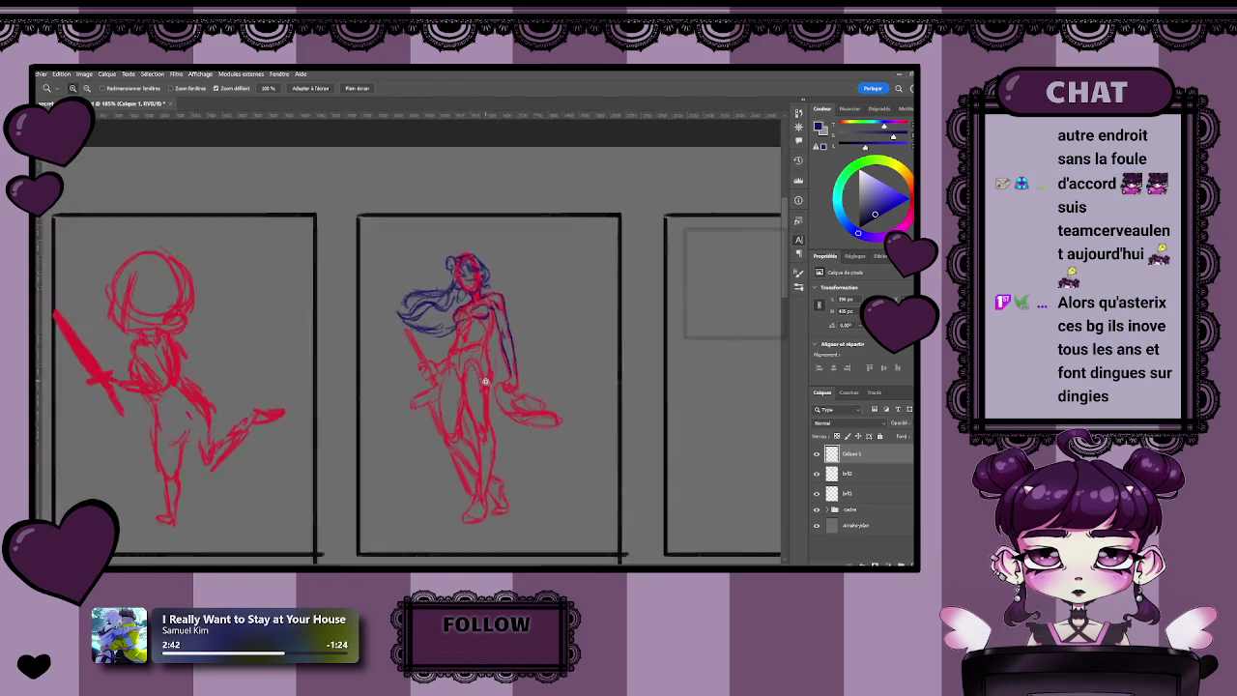
{"action": "key", "text": "b"}
{"action": "scroll", "coordinate": [509, 367], "scroll_direction": "up", "scroll_amount": 2}
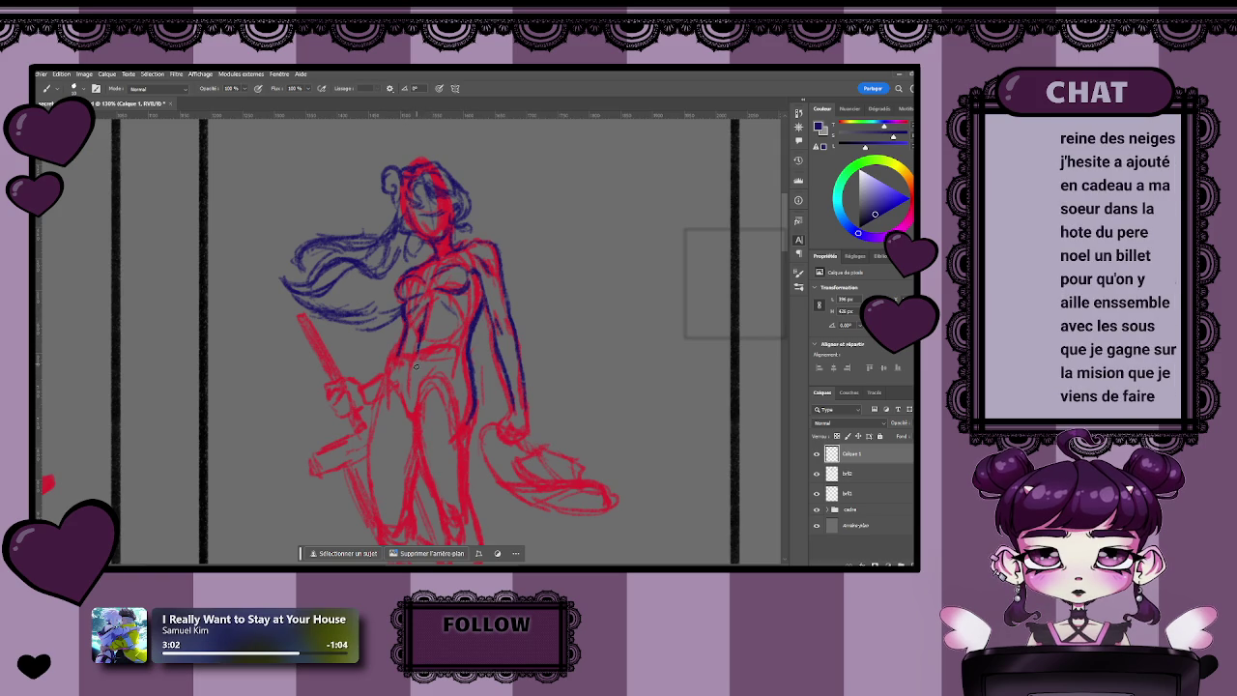
{"action": "key", "text": "z"}
{"action": "mouse_move", "coordinate": [396, 386]}
{"action": "left_mouse_down"}
{"action": "mouse_move", "coordinate": [342, 392]}
{"action": "mouse_move", "coordinate": [470, 315]}
{"action": "left_mouse_up"}
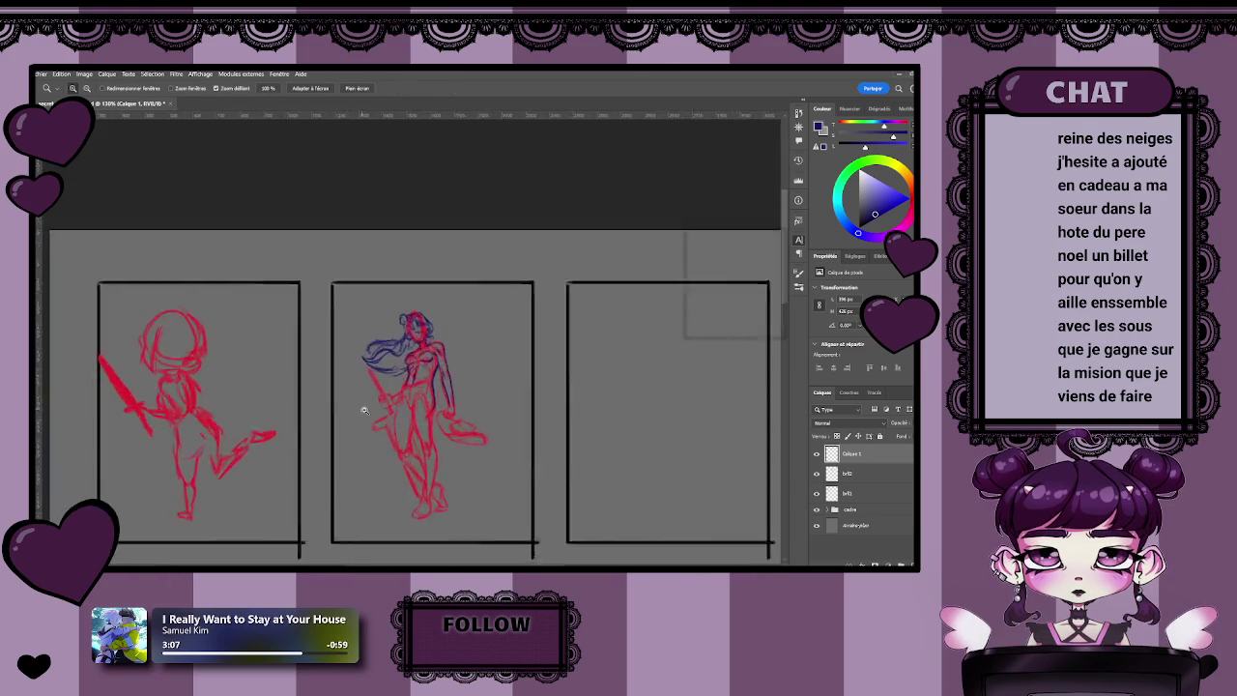
{"action": "key", "text": "b"}
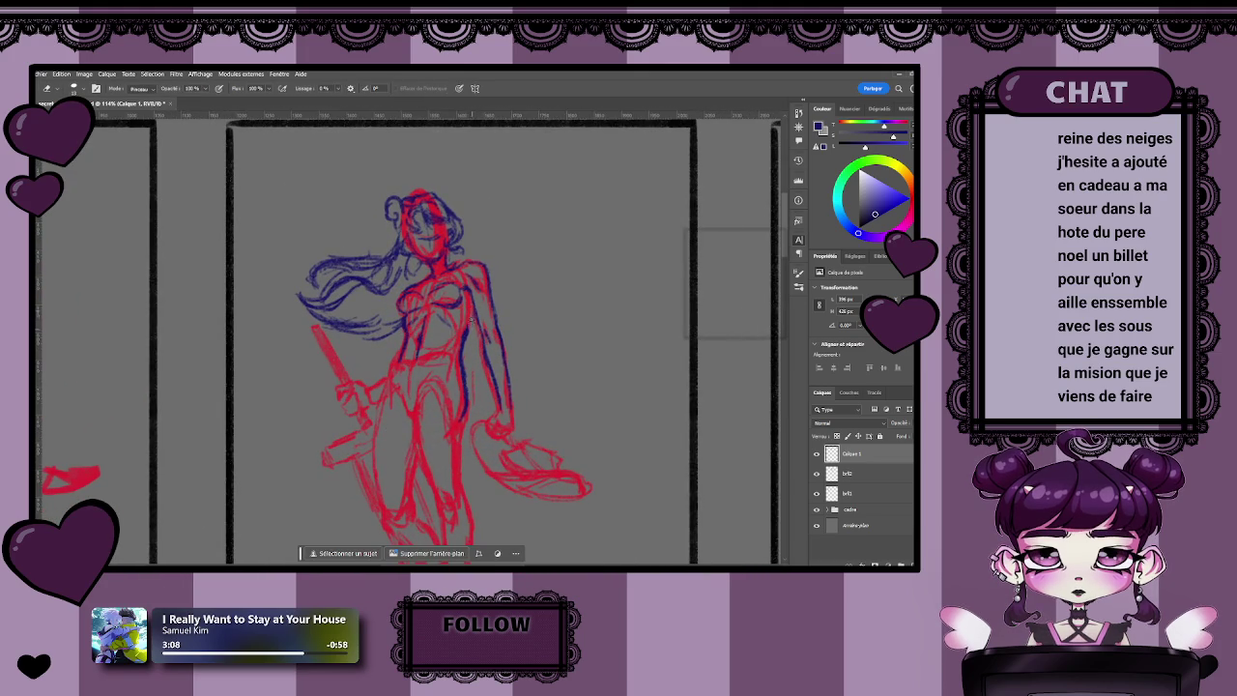
- Add small blue strokes on the torso, then lasso-select the blue arm line
{"action": "key", "text": "b"}
{"action": "left_click_drag", "start_coordinate": [467, 295], "coordinate": [465, 336]}
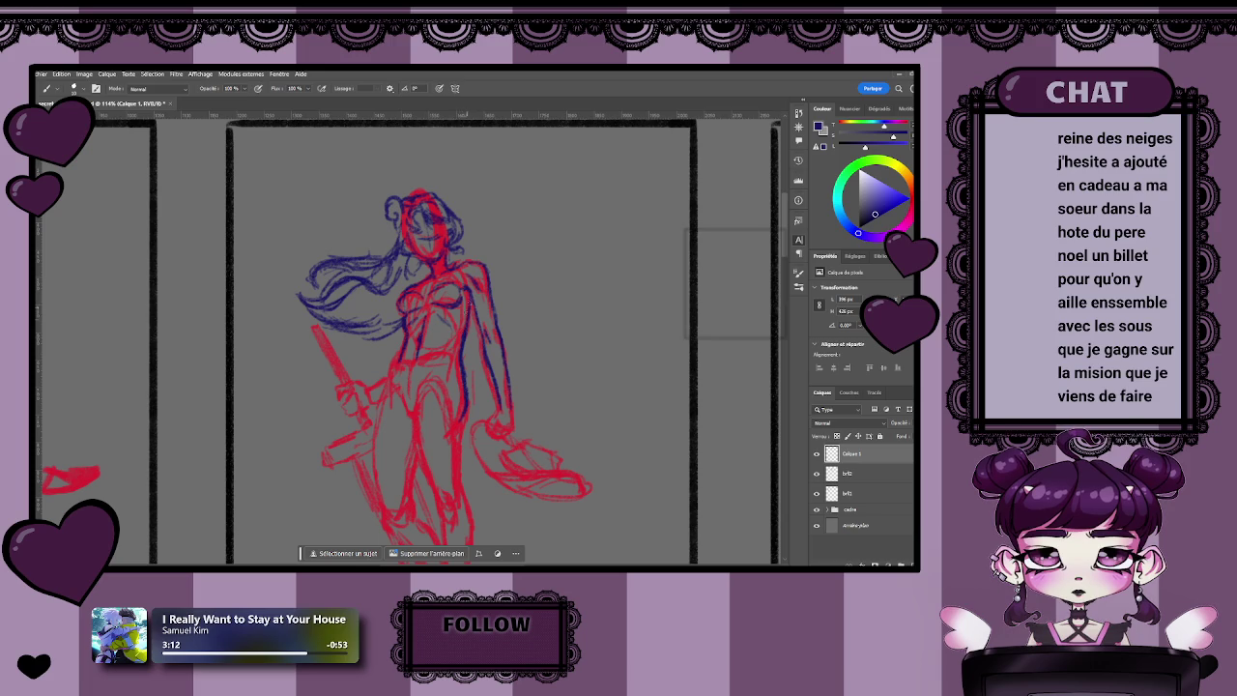
{"action": "key", "text": "z"}
{"action": "left_click_drag", "start_coordinate": [467, 369], "coordinate": [484, 377]}
{"action": "key", "text": "e"}
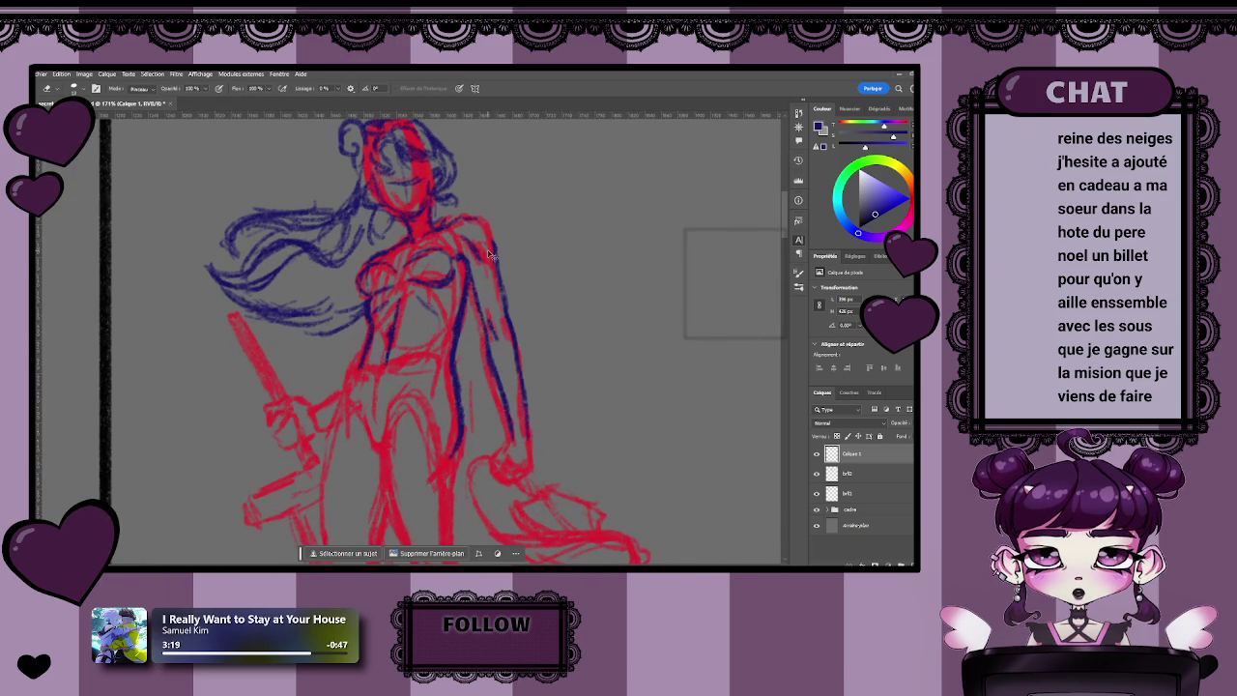
{"action": "key", "text": "l"}
{"action": "mouse_move", "coordinate": [485, 207]}
{"action": "left_mouse_down"}
{"action": "mouse_move", "coordinate": [462, 217]}
{"action": "mouse_move", "coordinate": [466, 276]}
{"action": "mouse_move", "coordinate": [456, 255]}
{"action": "mouse_move", "coordinate": [535, 272]}
{"action": "mouse_move", "coordinate": [507, 255]}
{"action": "left_mouse_up"}
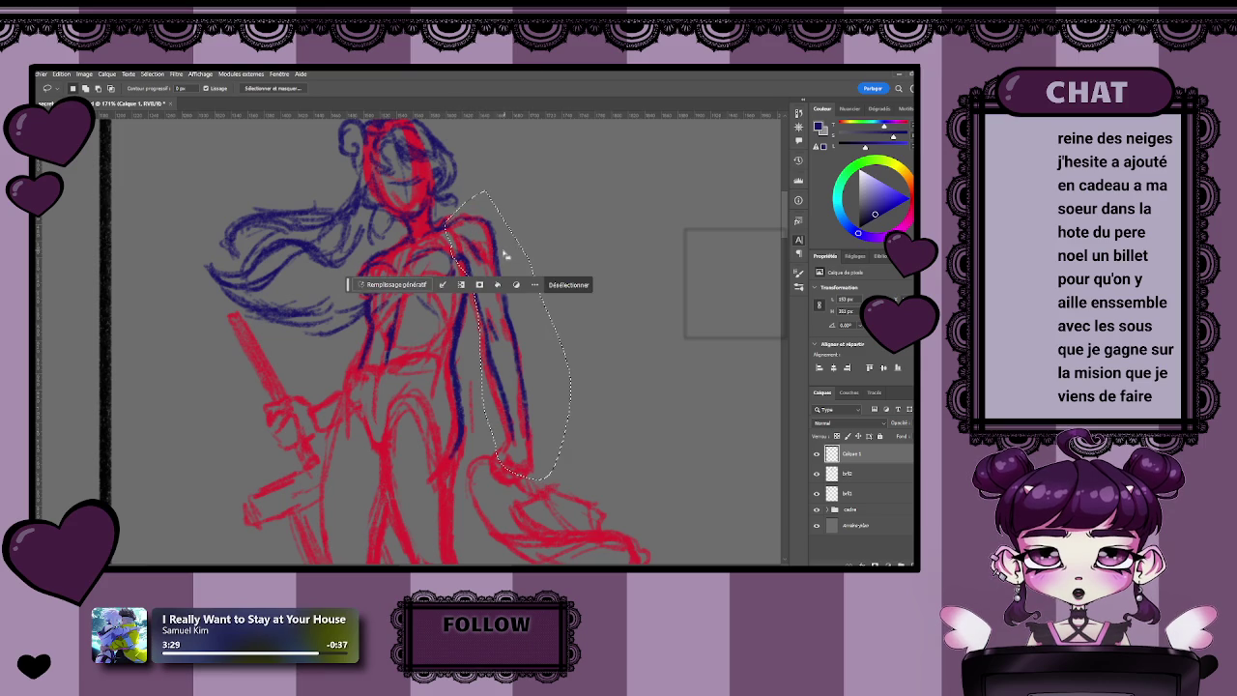
- Nudge the selected arm line left with Ctrl+T, deselect, and toggle Calque 1's visibility to compare
{"action": "key", "text": "ctrl+t"}
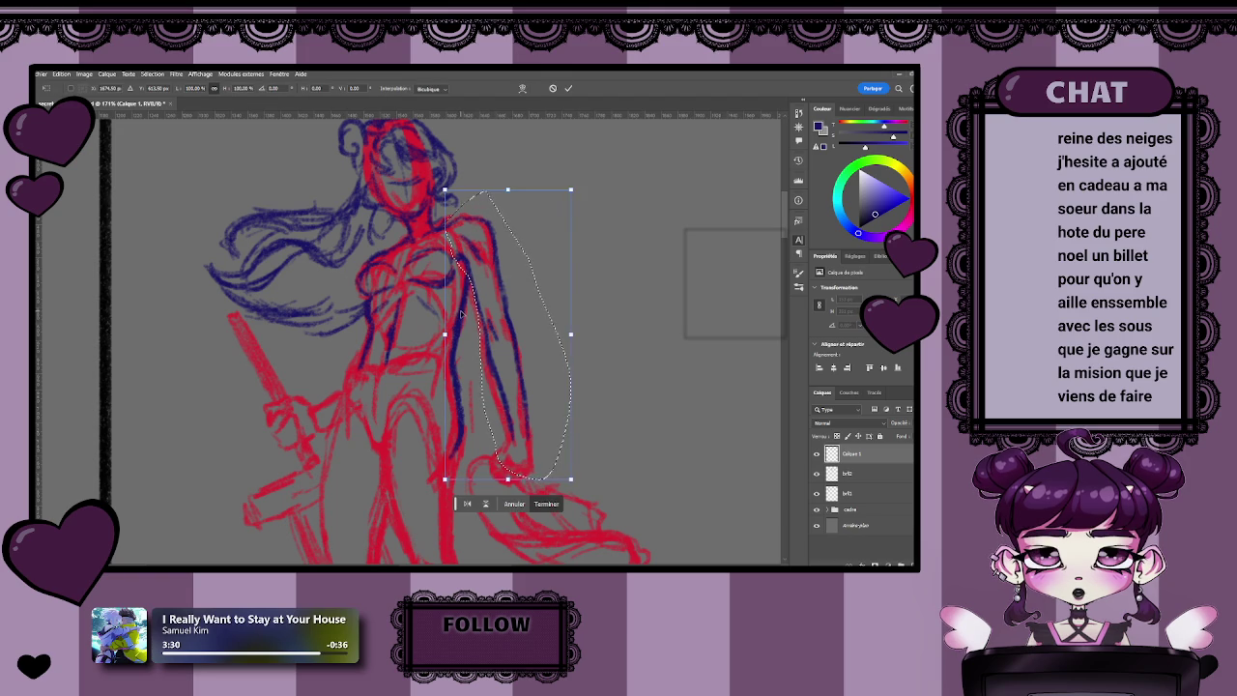
{"action": "key", "text": "Left"}
{"action": "key", "text": "Left"}
{"action": "key", "text": "Left"}
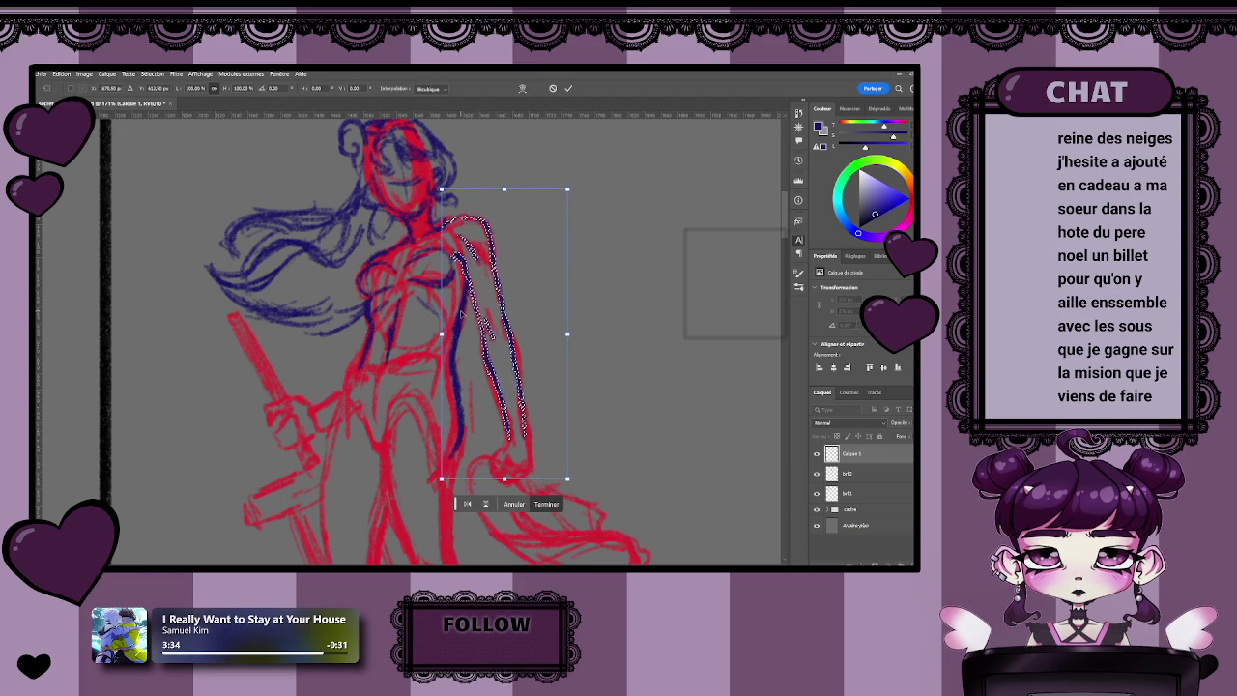
{"action": "key", "text": "Return"}
{"action": "key", "text": "ctrl+d"}
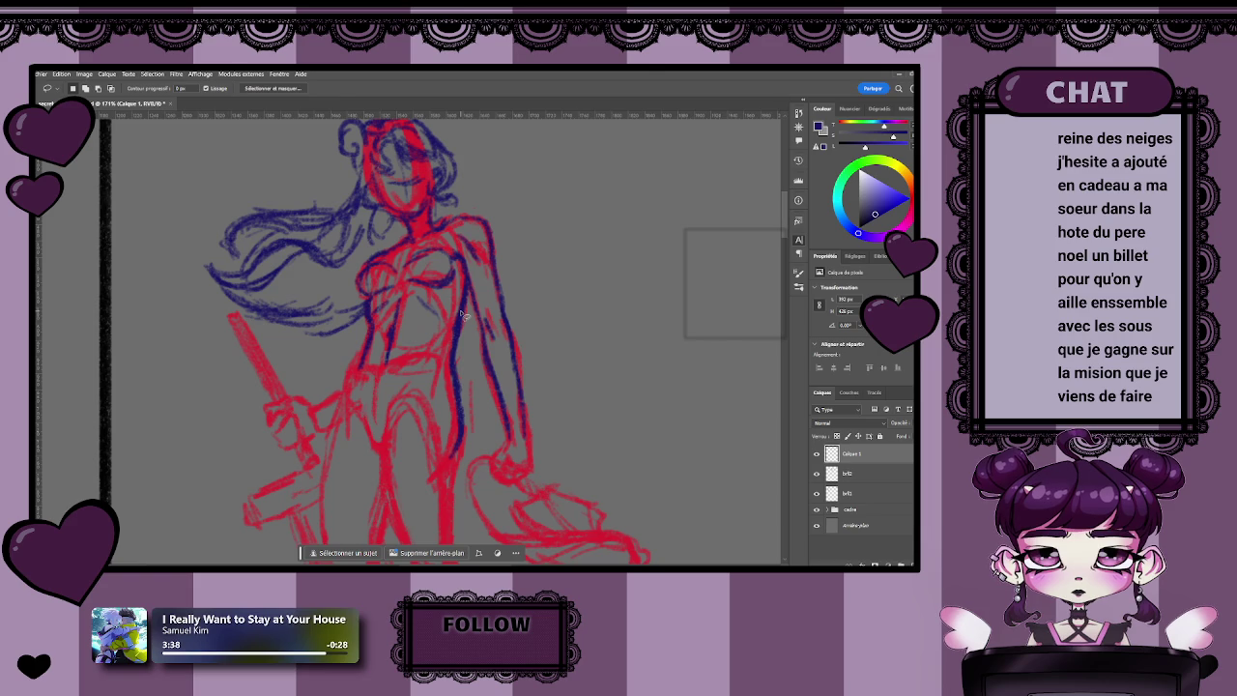
{"action": "left_click", "coordinate": [816, 455]}
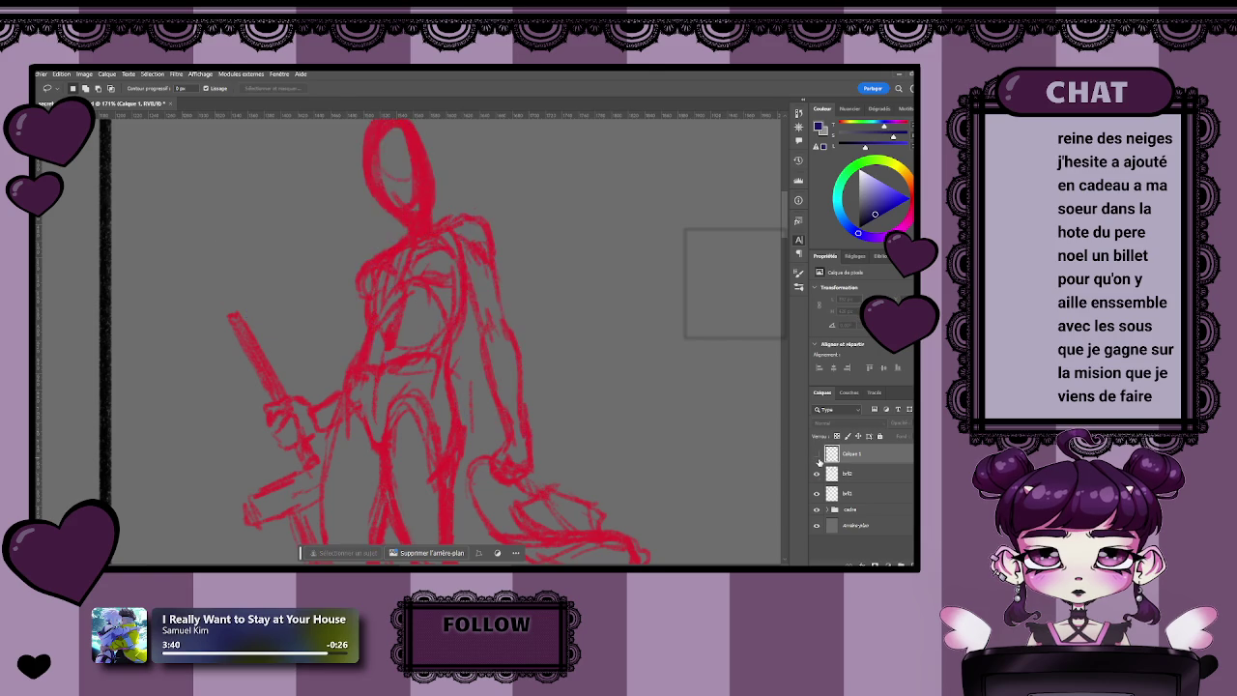
{"action": "left_click", "coordinate": [816, 455]}
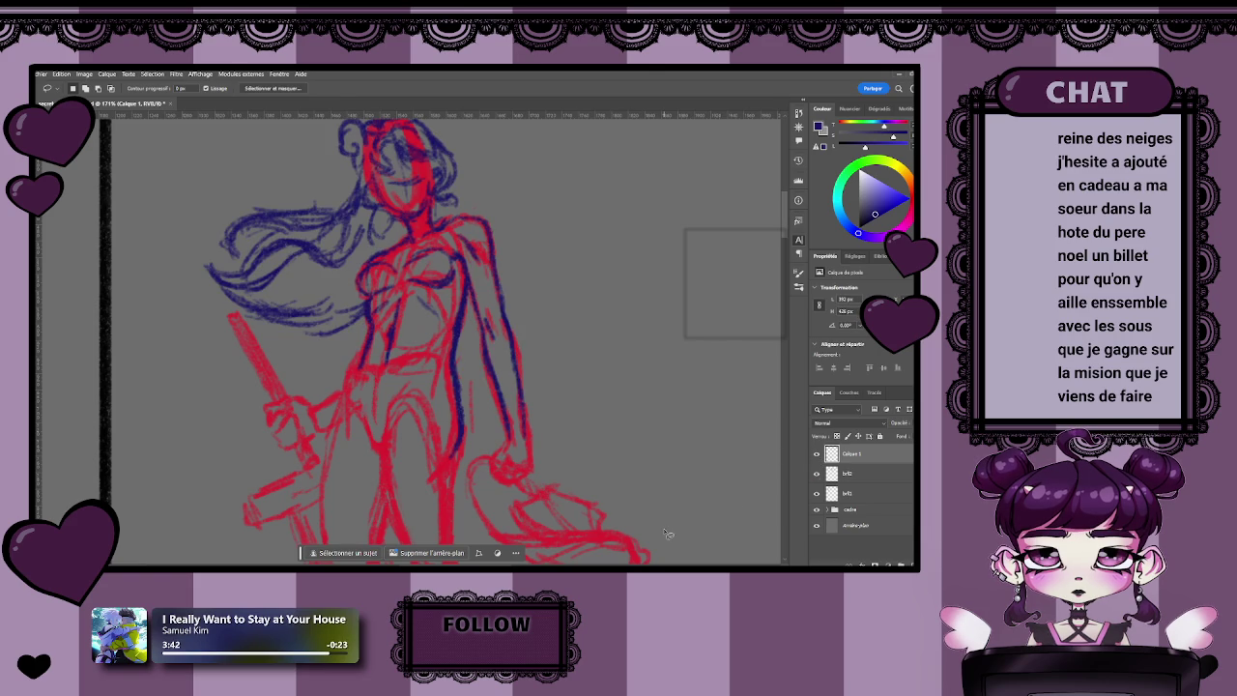